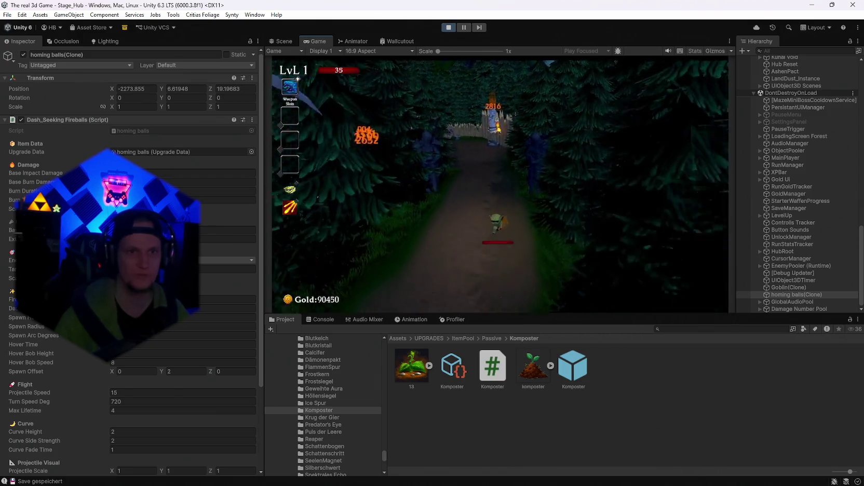
- Dash repeatedly along the forest path to test homing fireballs, check the pause stats, then stop playing
key(w)
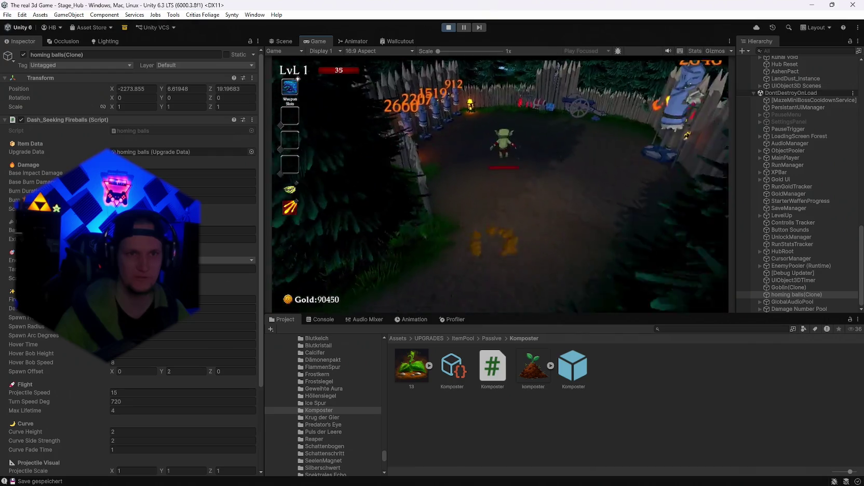
key(space)
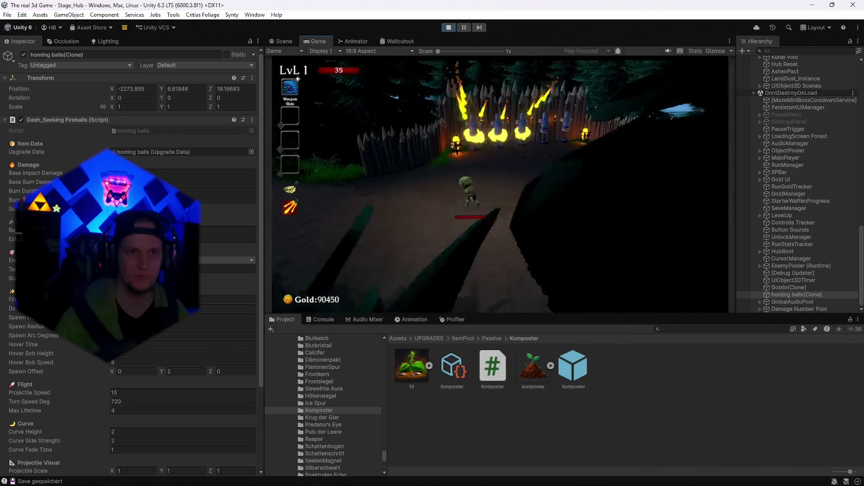
key(space)
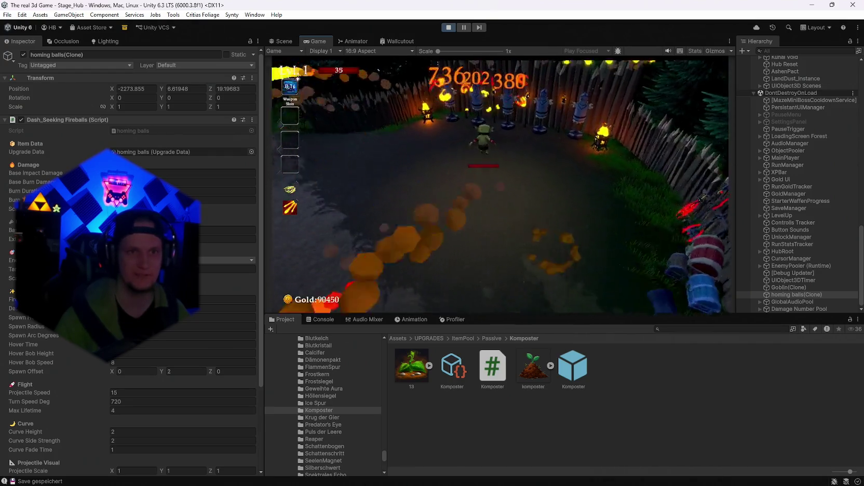
key(space)
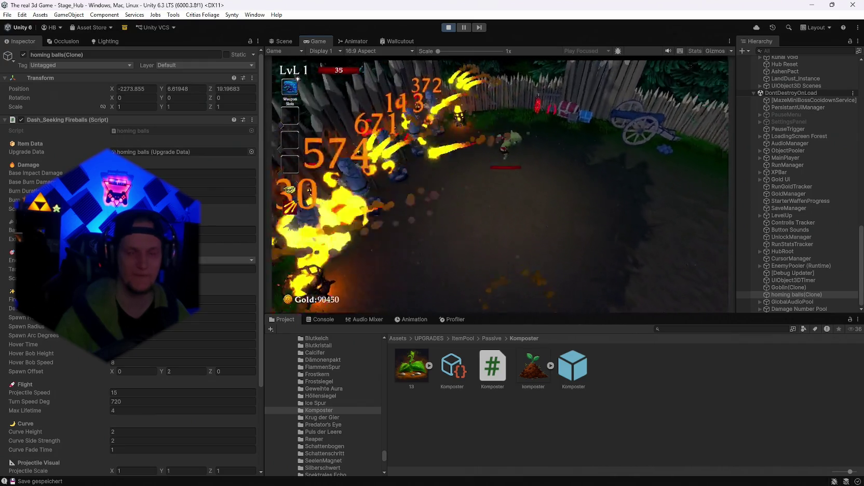
key(space)
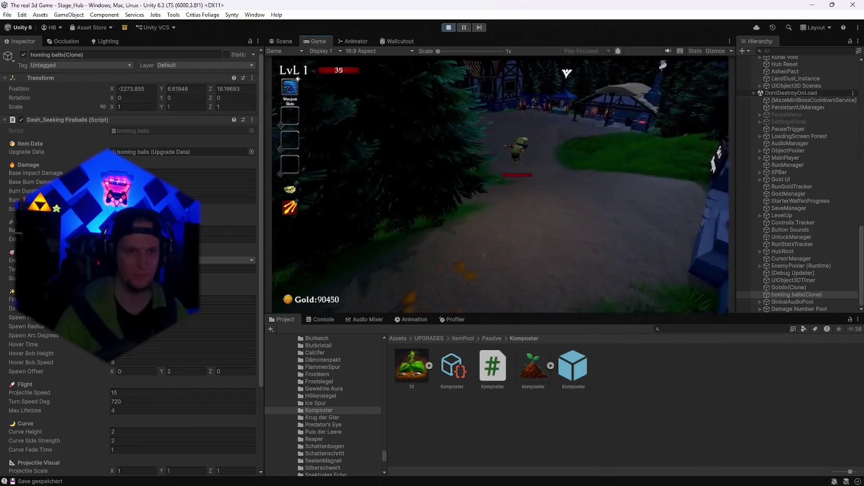
key(space)
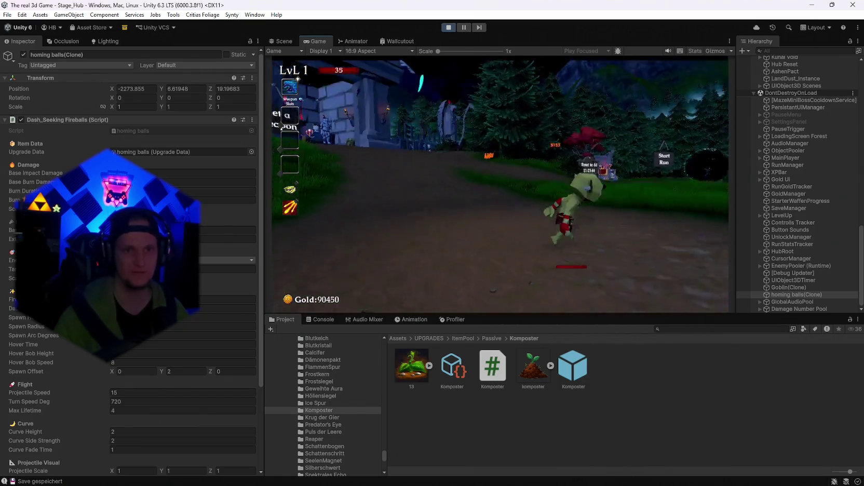
key(space)
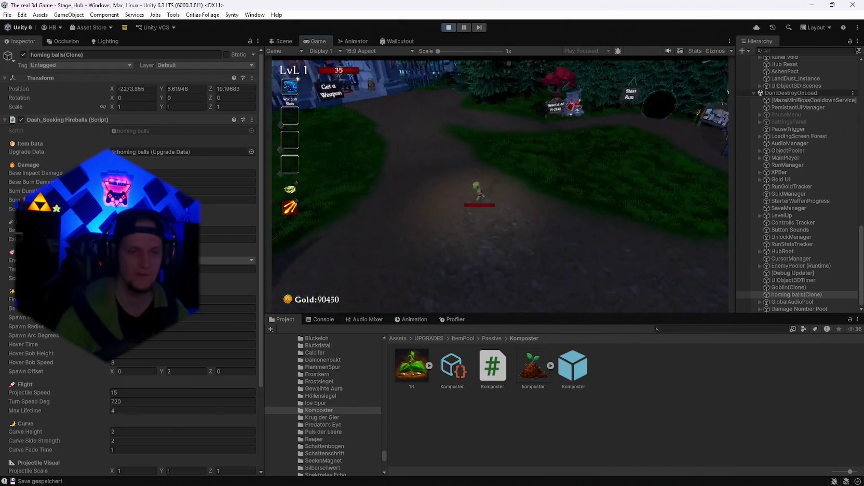
key(Escape)
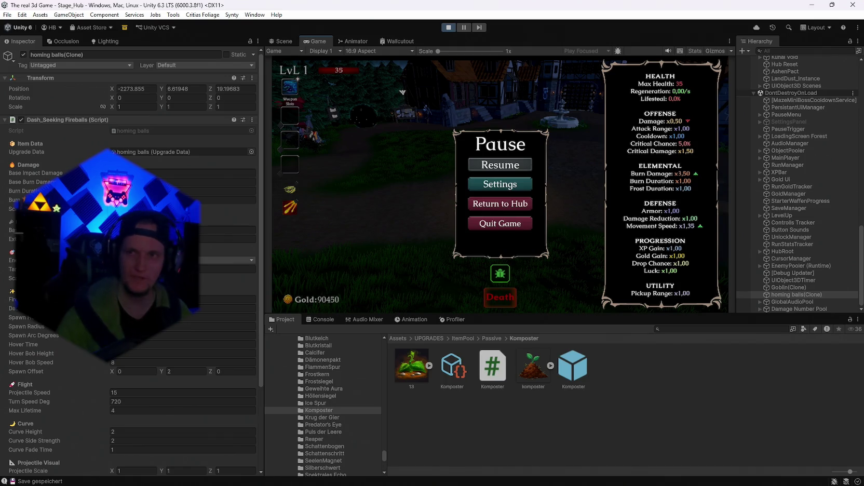
click(448, 27)
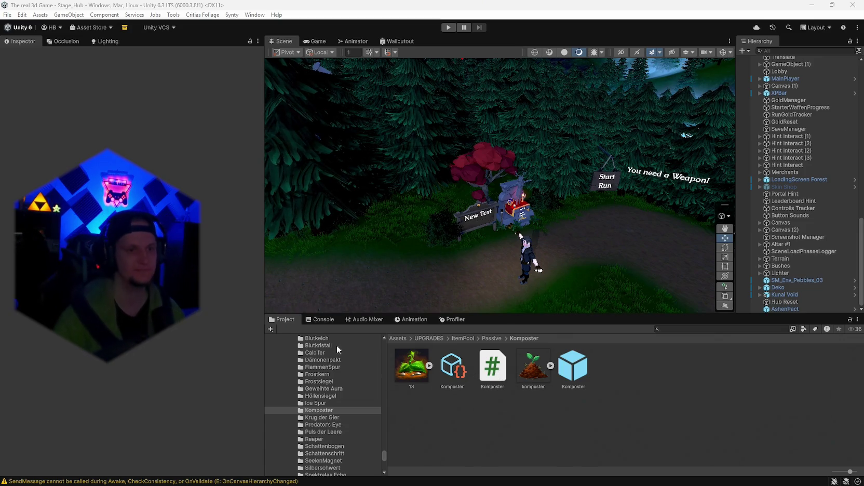
- Clear the leftover console warnings and go back to the Komposter folder in the Project panel
click(317, 320)
click(278, 328)
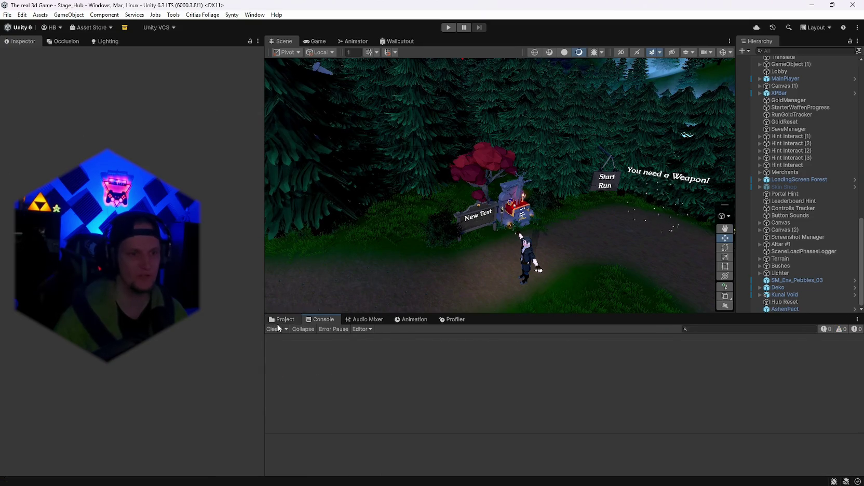
click(283, 320)
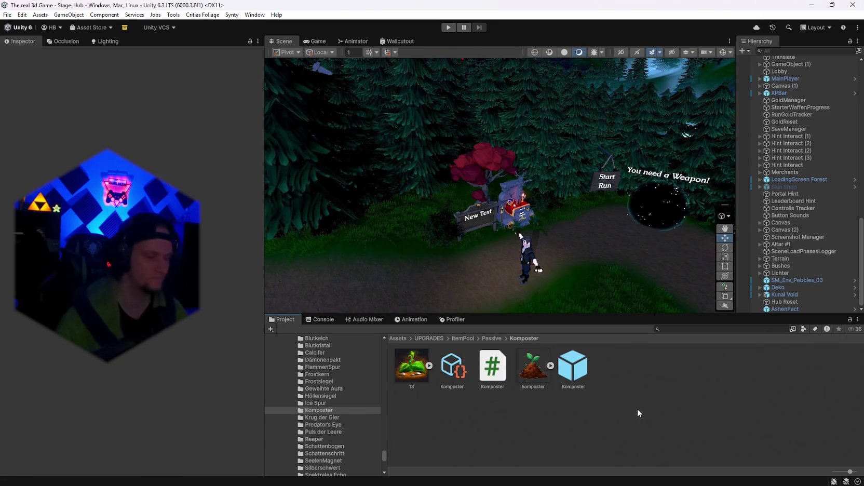
mouse_move(610, 484)
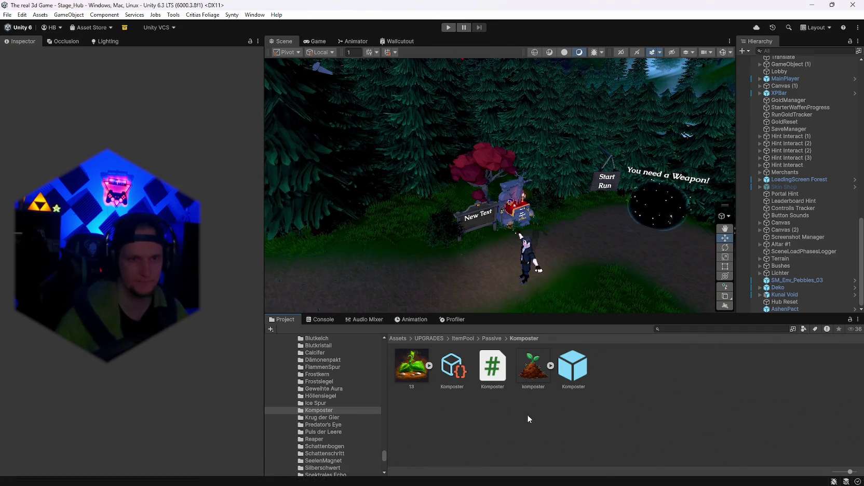
mouse_move(562, 475)
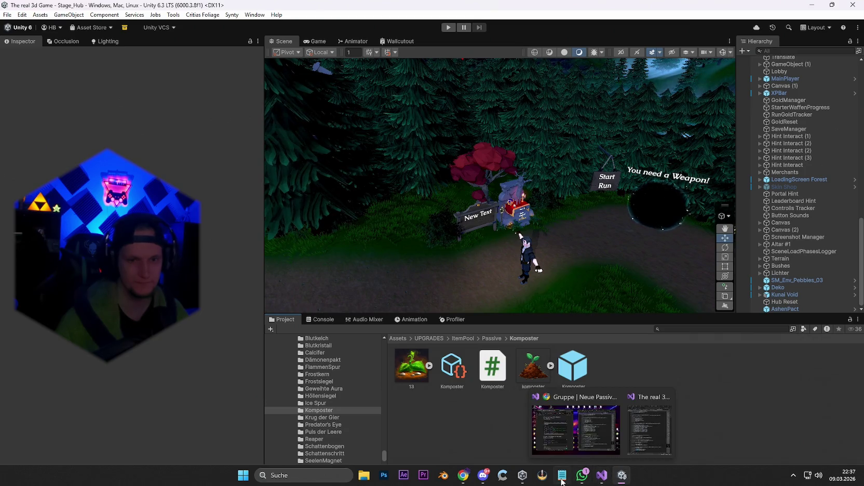
mouse_move(521, 476)
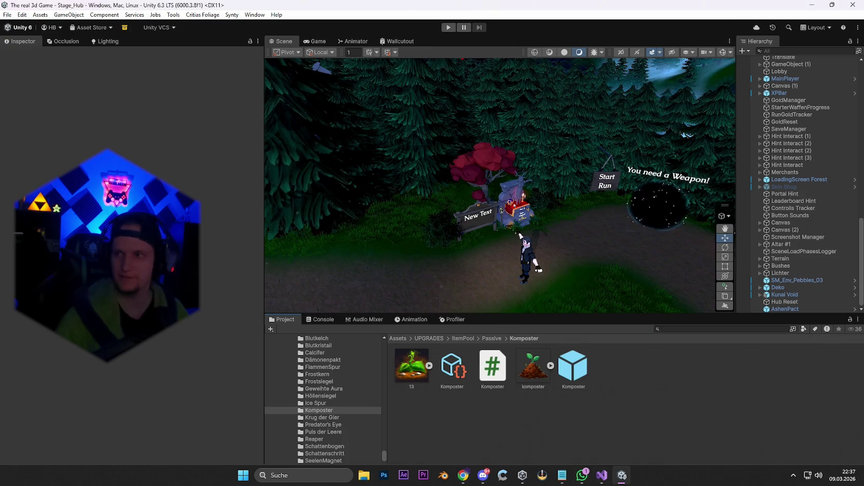
right_click(582, 477)
click(571, 452)
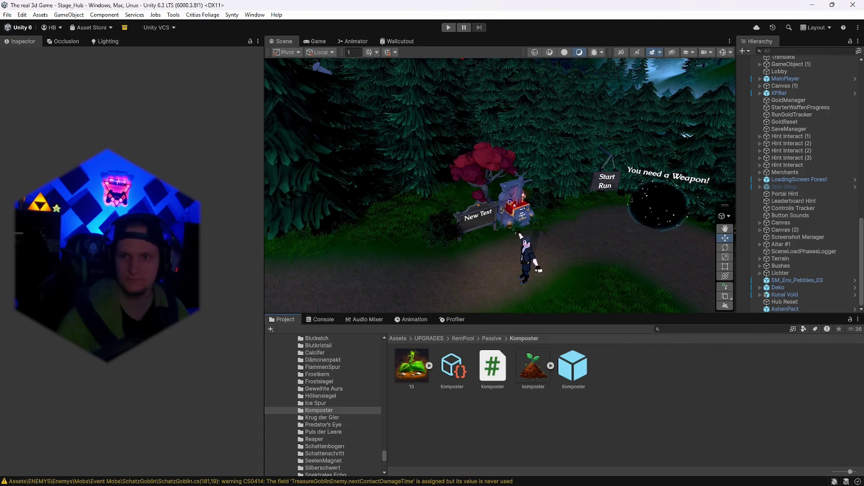
- Hide console warnings, inspect both CS0117 Passive_AshenPact errors, then clear the console after recompiling
click(322, 319)
click(276, 330)
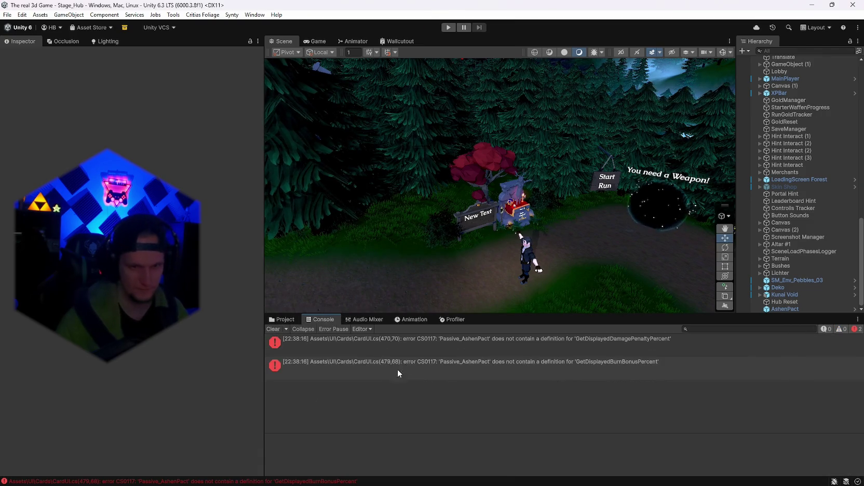
click(410, 340)
shift+click(424, 369)
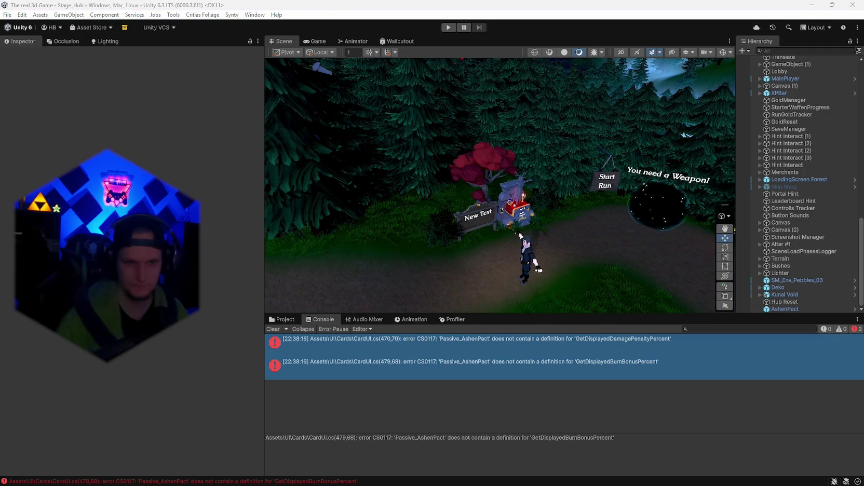
click(479, 346)
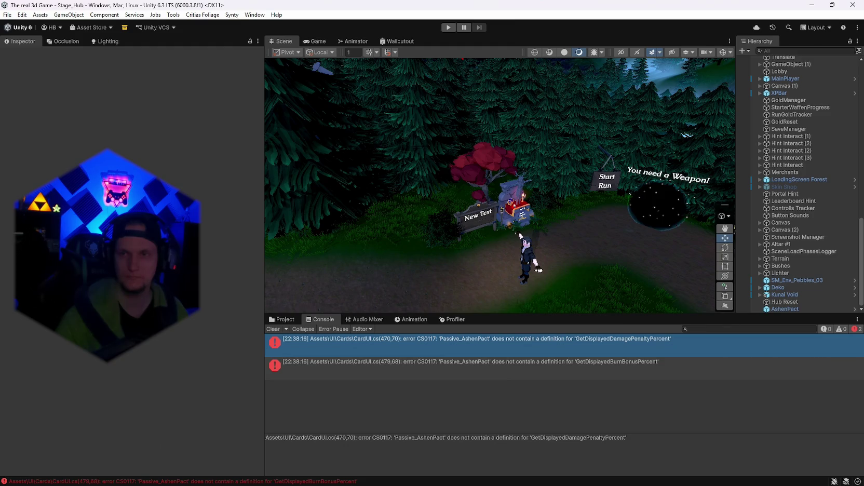
click(273, 329)
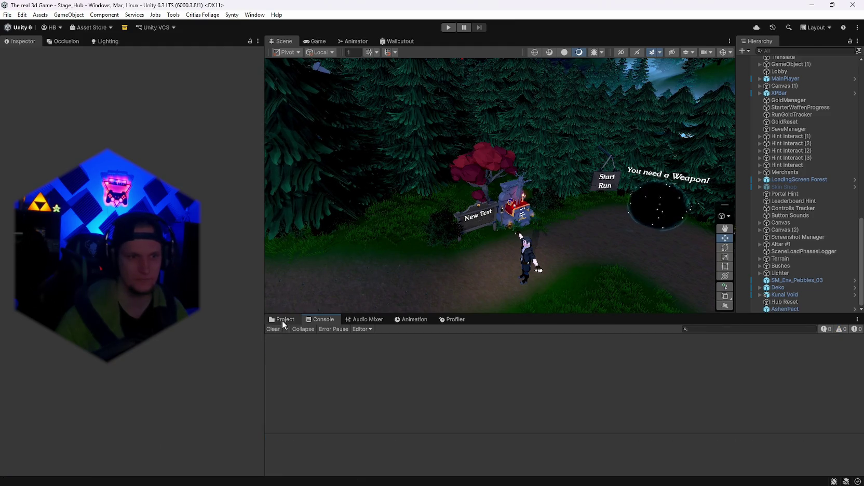
- Browse the UI > Cards folder in the Project panel, then enter play mode
click(283, 320)
scroll(583, 398, down, 10)
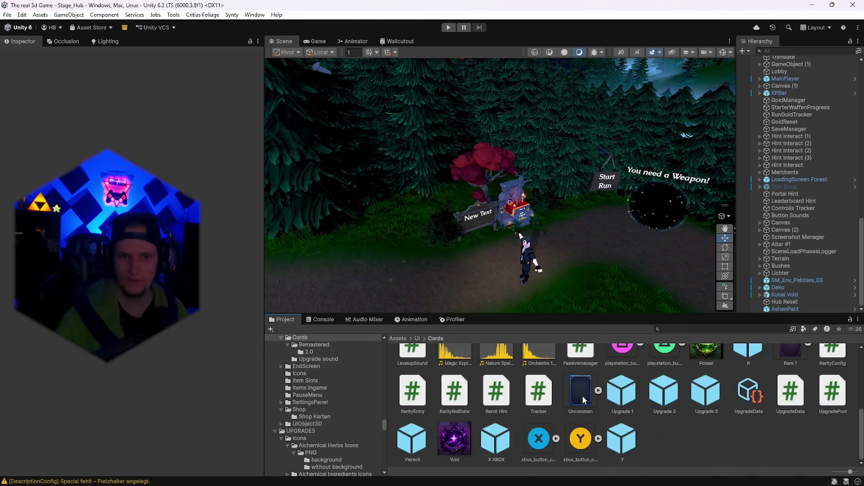
scroll(584, 399, up, 10)
click(449, 27)
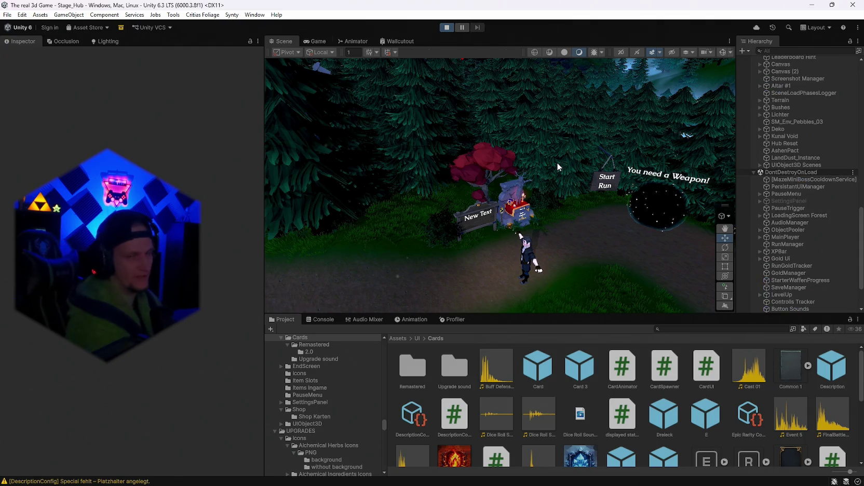
- Trigger a level-up and reroll the cards eight times with R, maximizing the Game view
key(w)
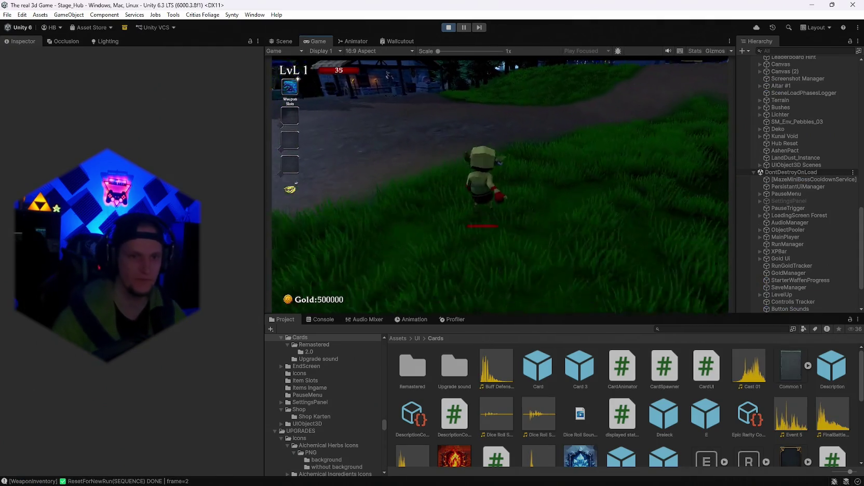
key(r)
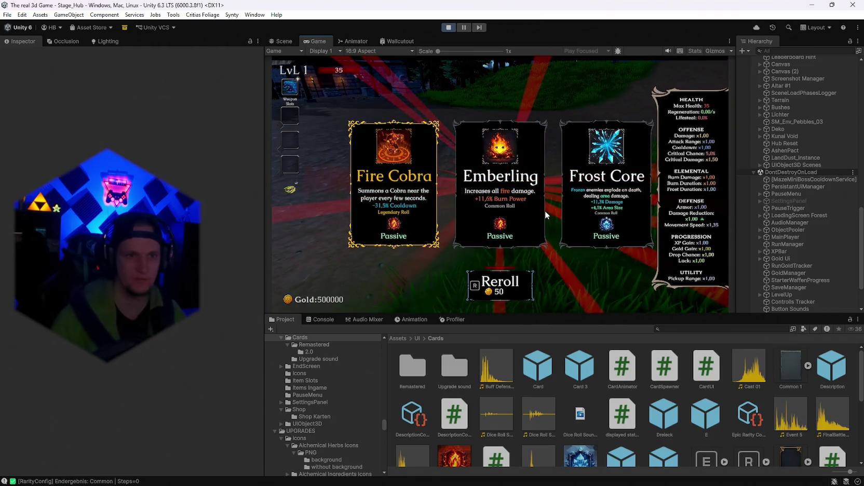
key(r)
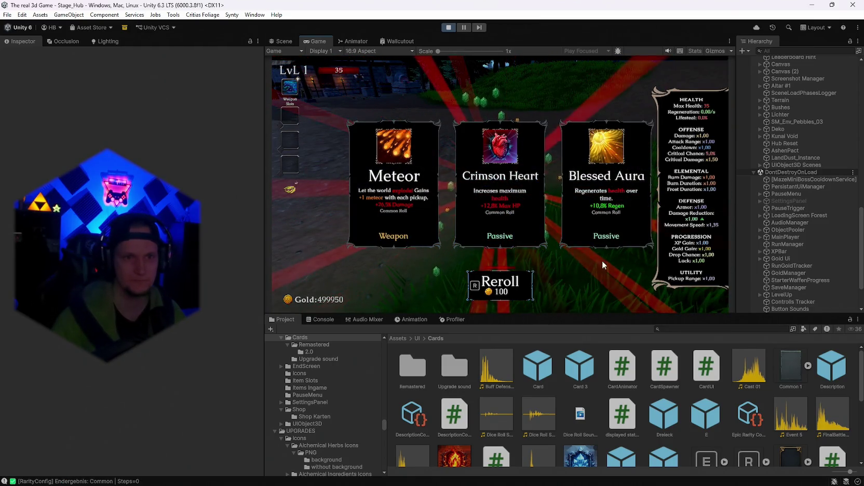
key(r)
key(r)
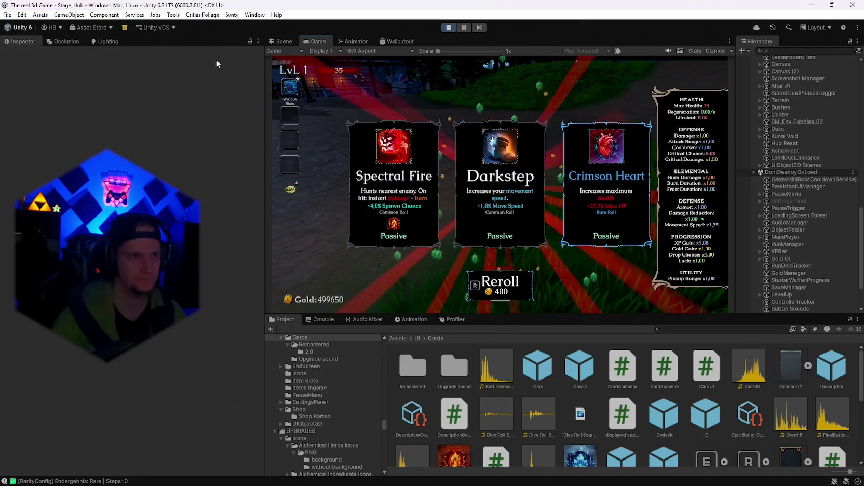
double_click(318, 43)
key(r)
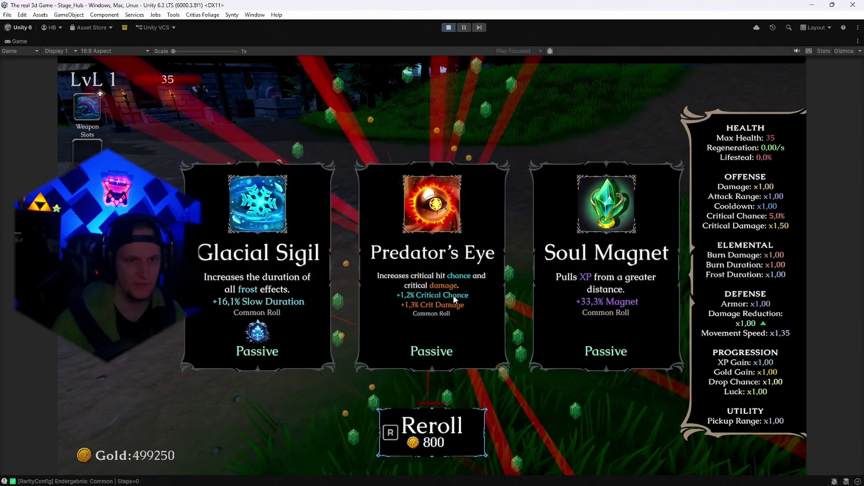
key(r)
key(r)
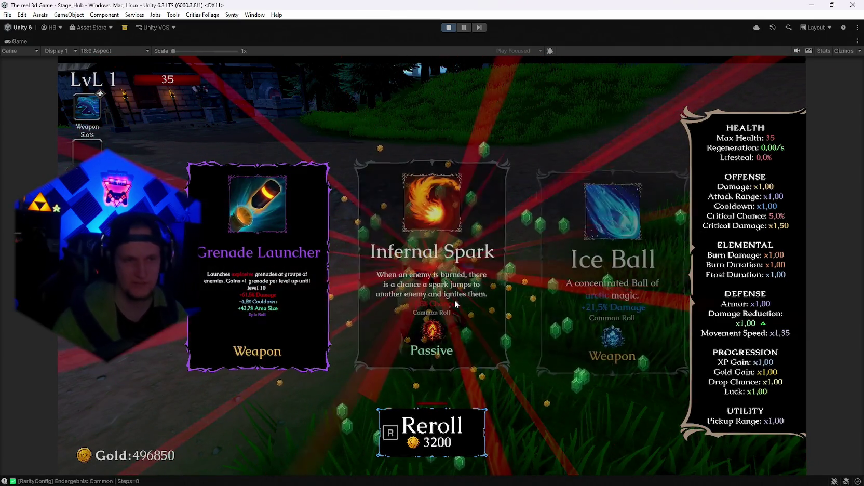
key(r)
key(r)
key(r)
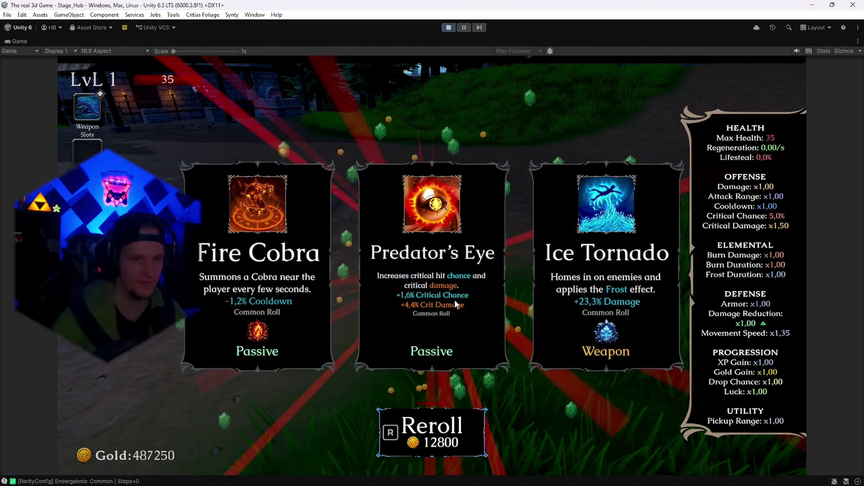
key(r)
key(r)
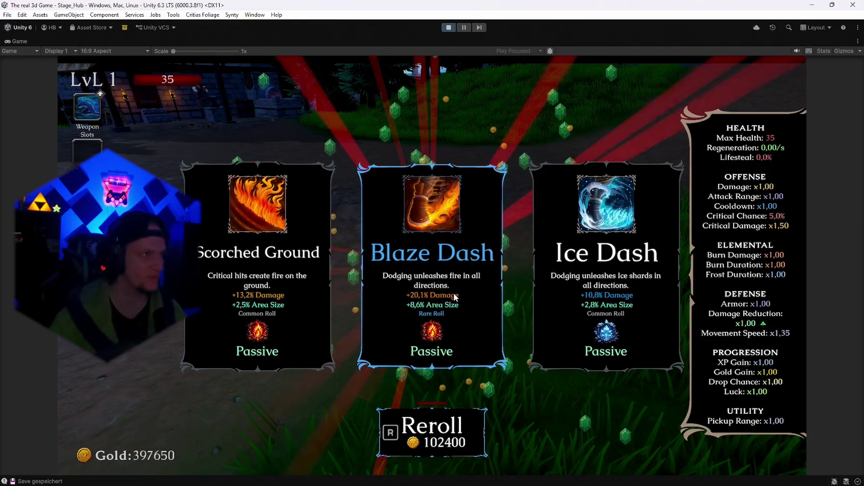
key(r)
key(r)
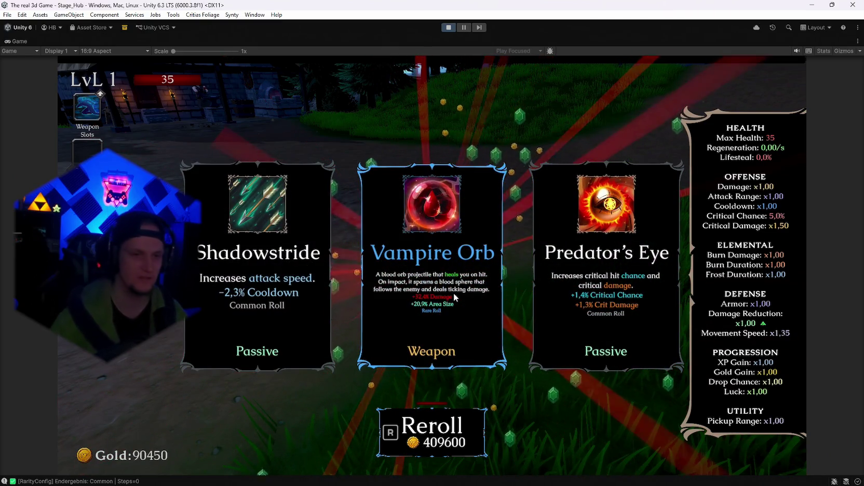
- Take the Shadowstride upgrade, then reroll the next level-up cards six times
click(282, 309)
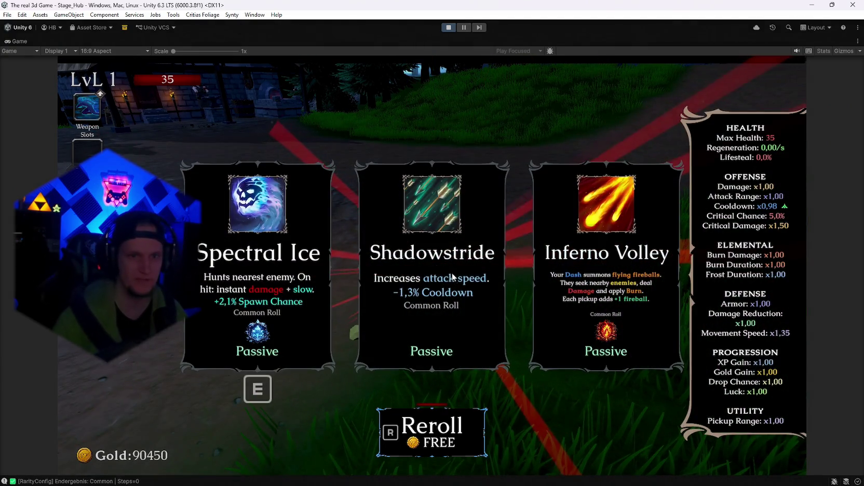
key(r)
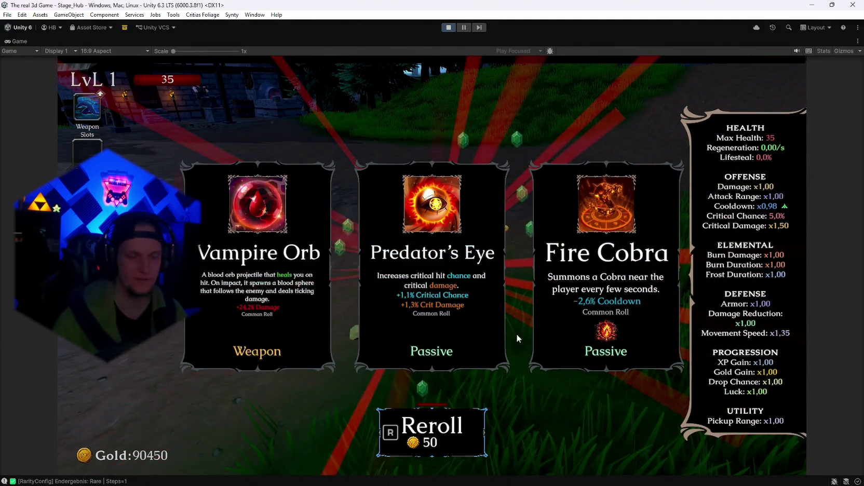
key(r)
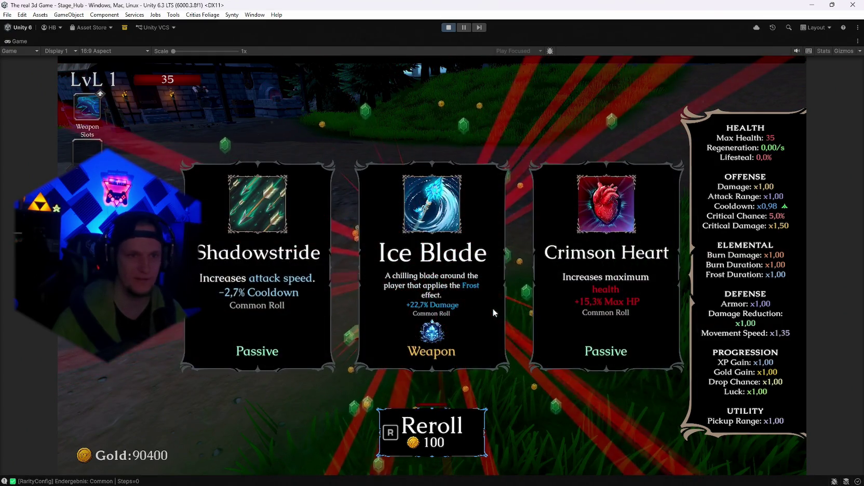
key(r)
key(r)
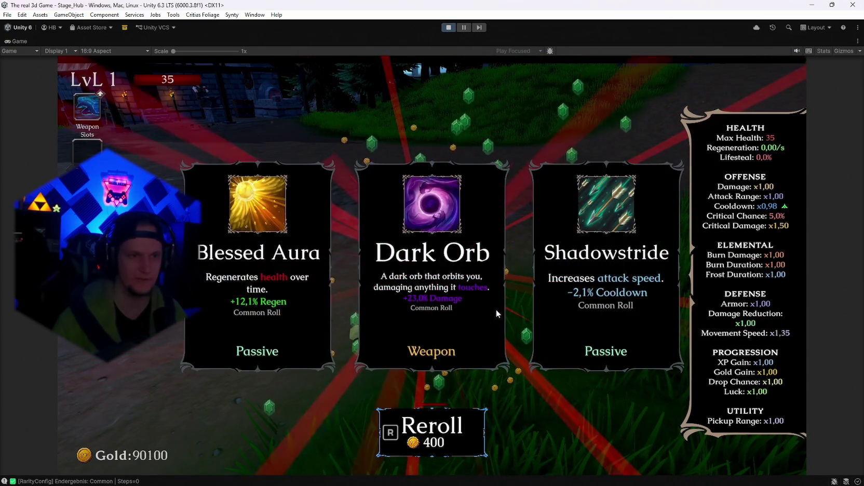
key(r)
key(r)
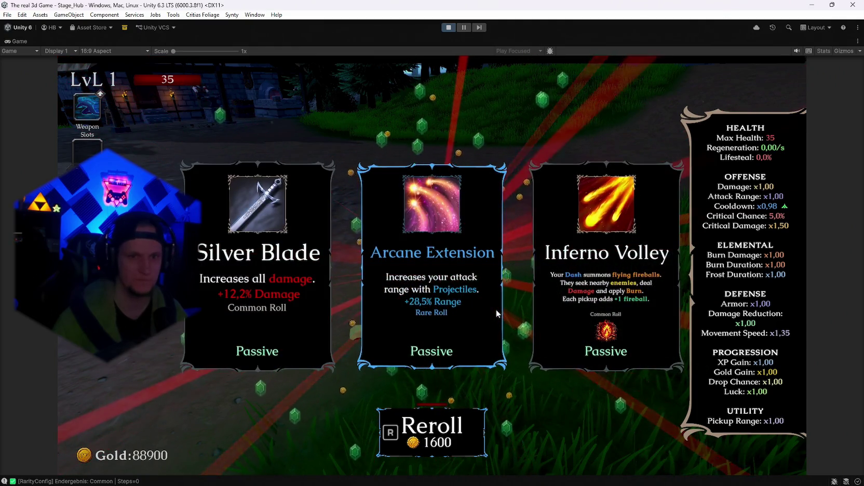
key(r)
key(r)
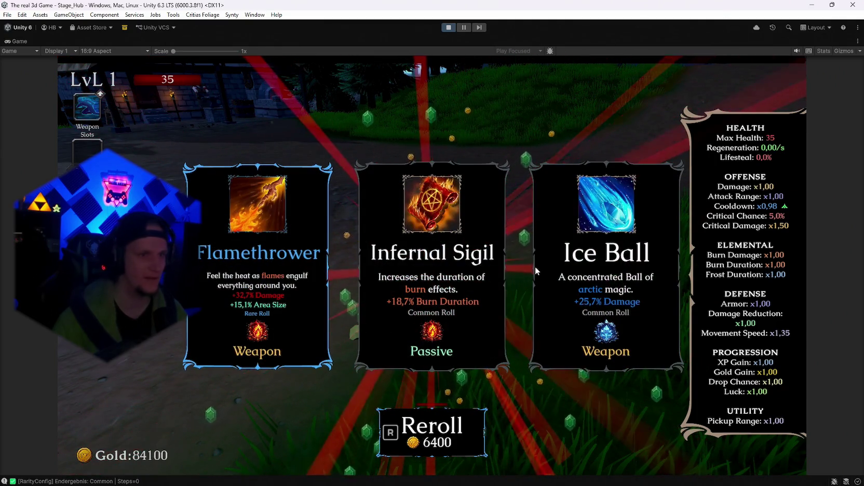
key(r)
key(r)
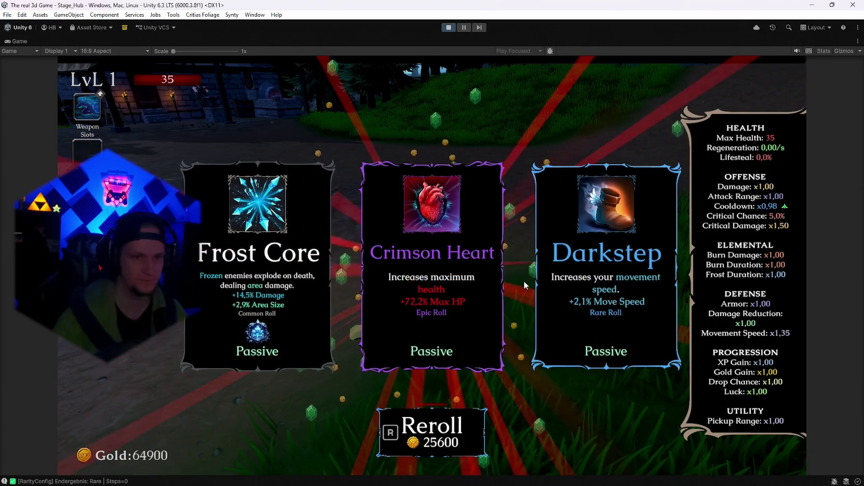
key(r)
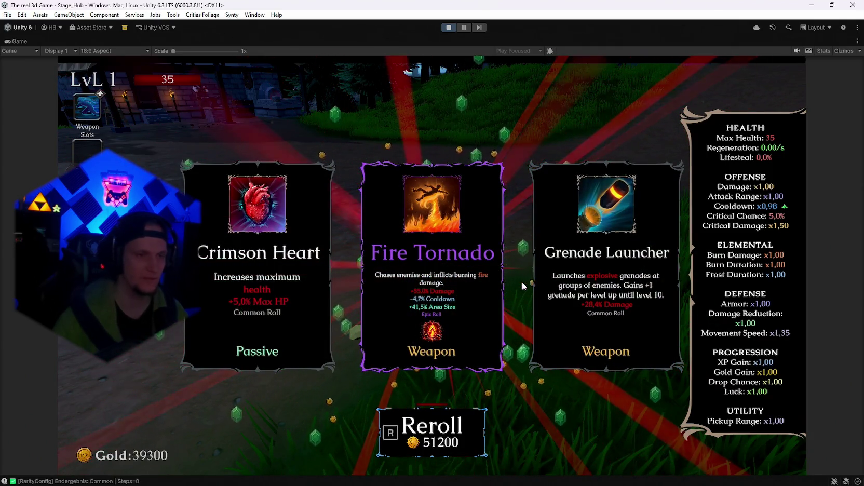
- Pick the max-health and Emberling cards, reroll until AshenPact appears, take it, and pause
click(284, 302)
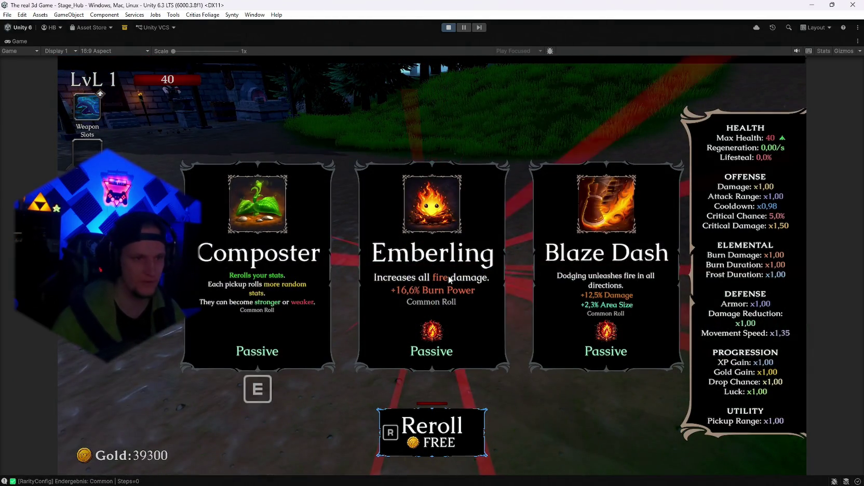
click(449, 275)
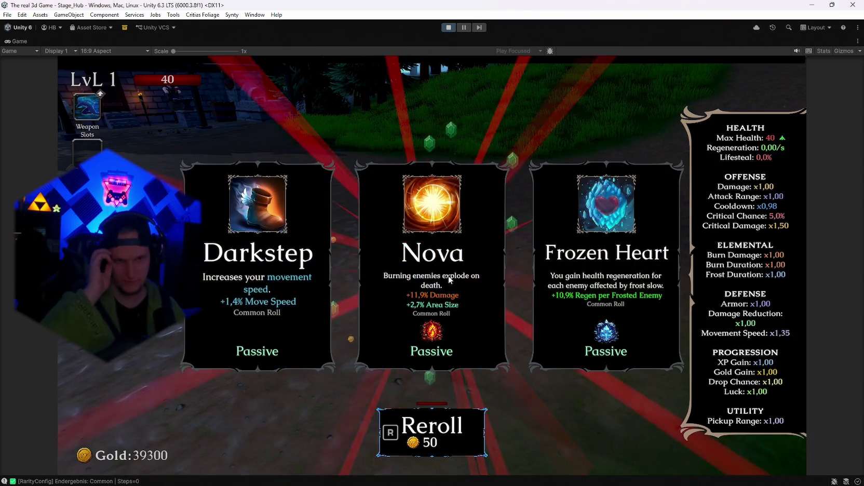
key(r)
key(r)
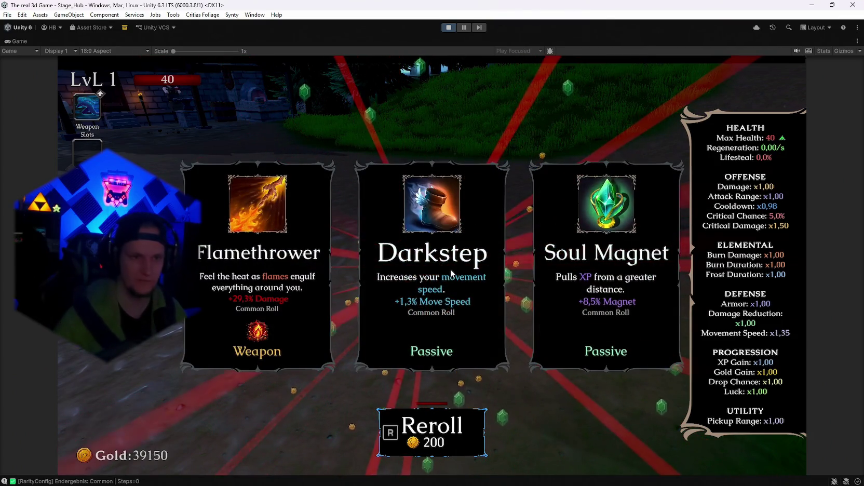
key(r)
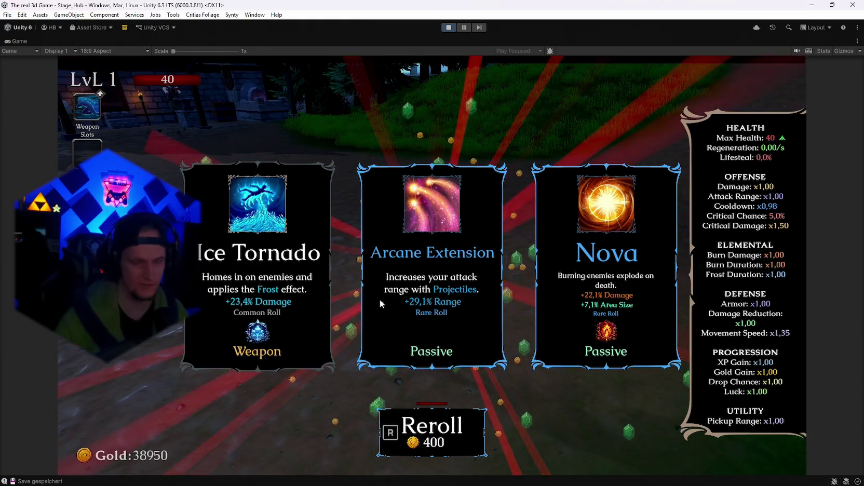
key(r)
key(r)
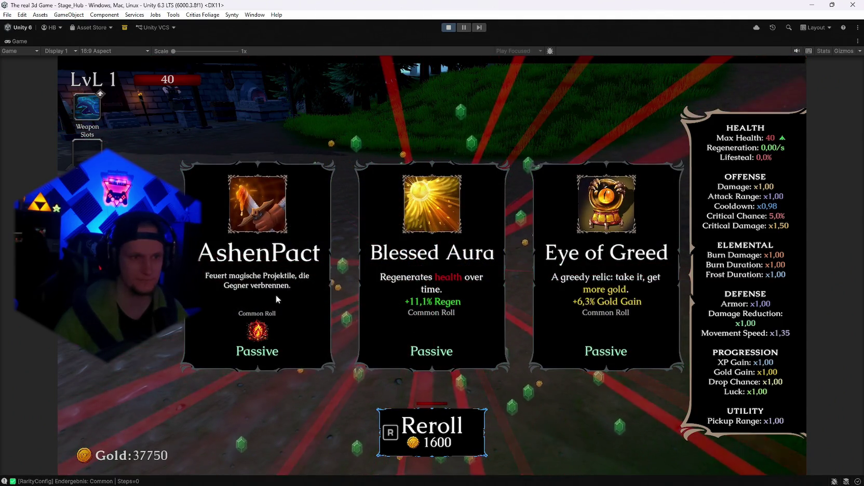
click(269, 294)
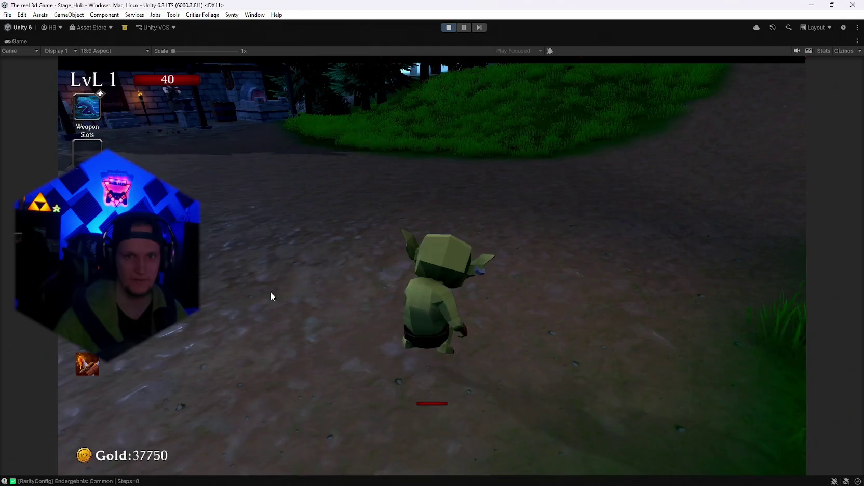
key(Escape)
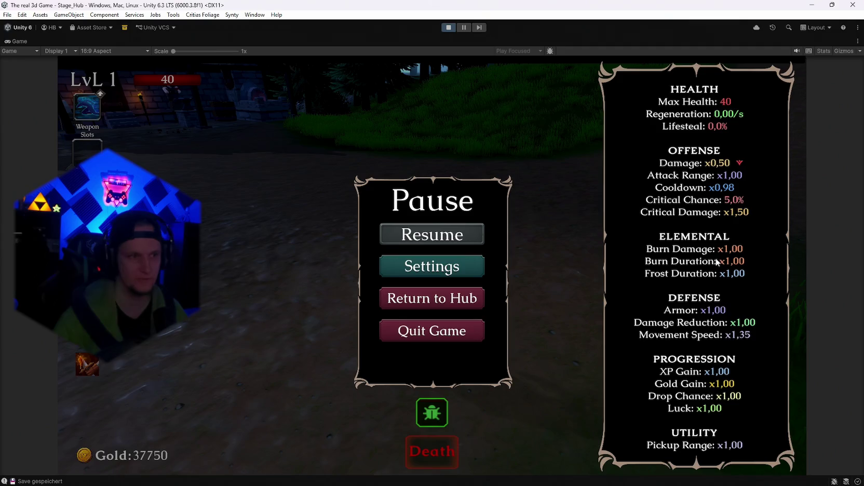
key(Escape)
key(w)
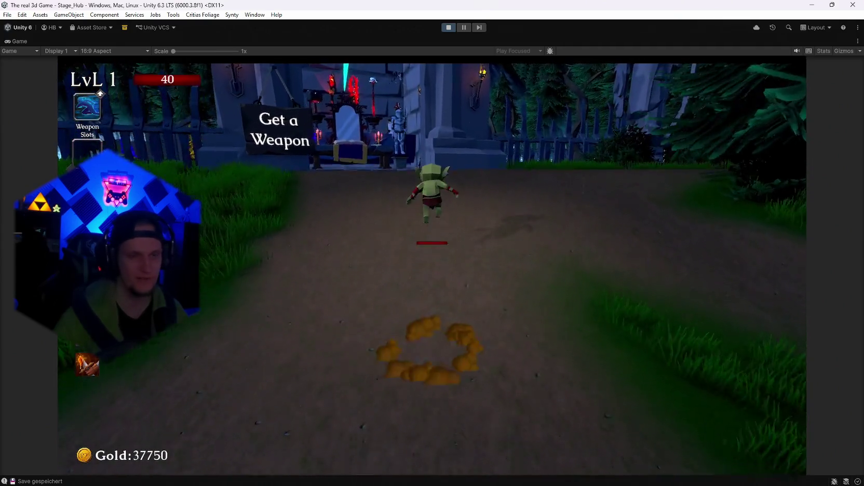
key(e)
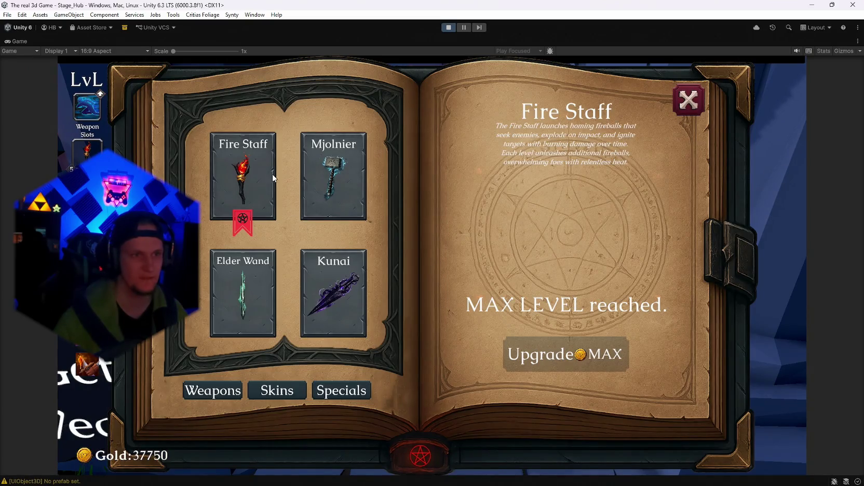
click(679, 107)
key(w)
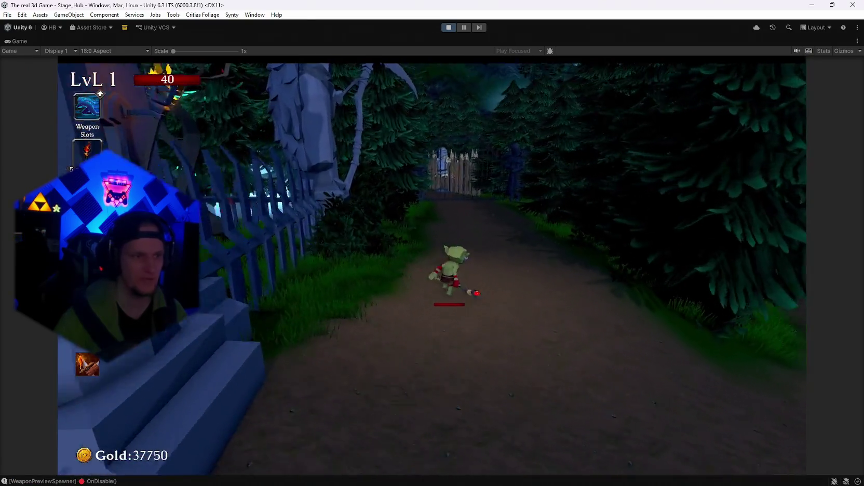
key(w)
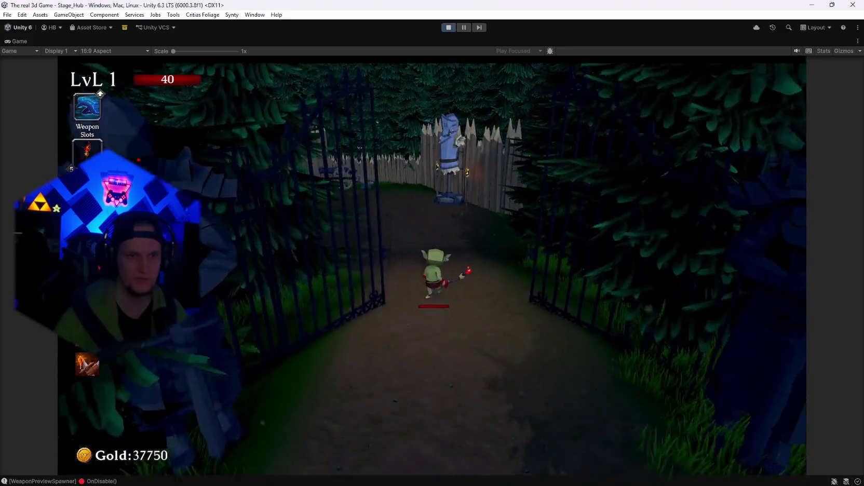
key(w)
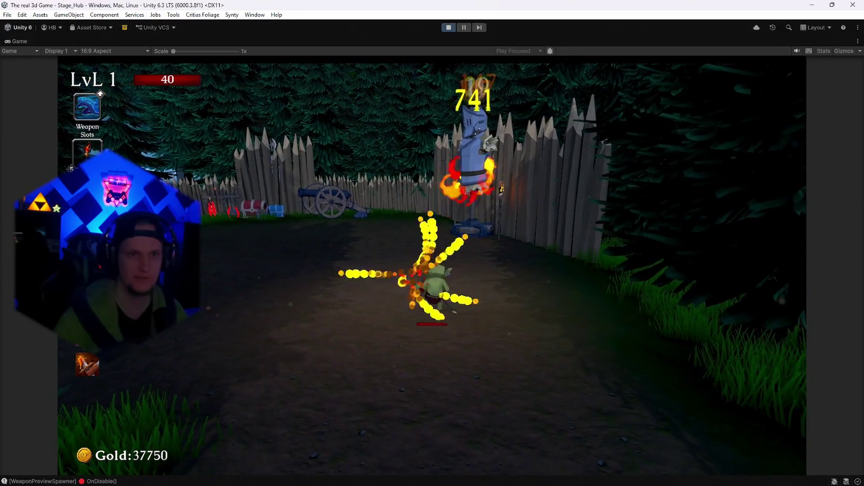
key(w)
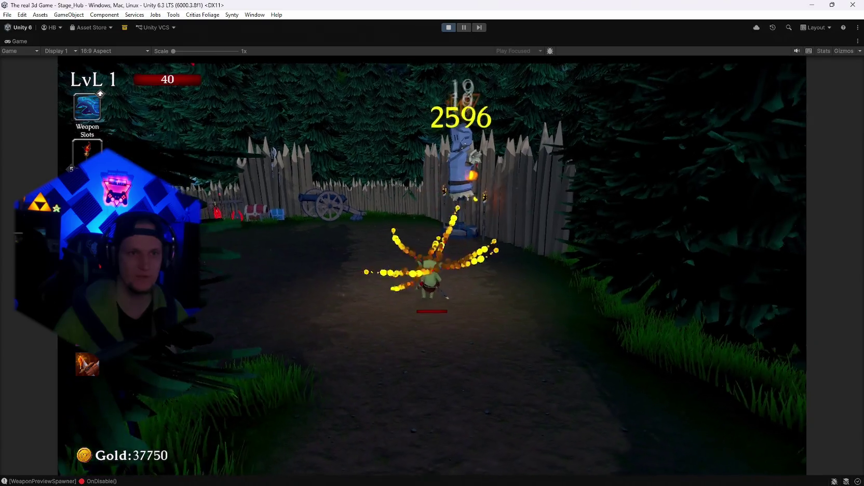
key(s)
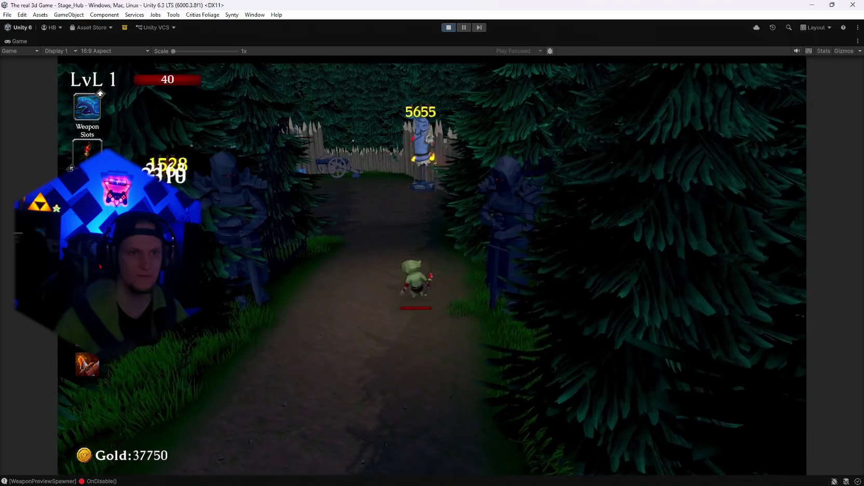
key(Escape)
key(Escape)
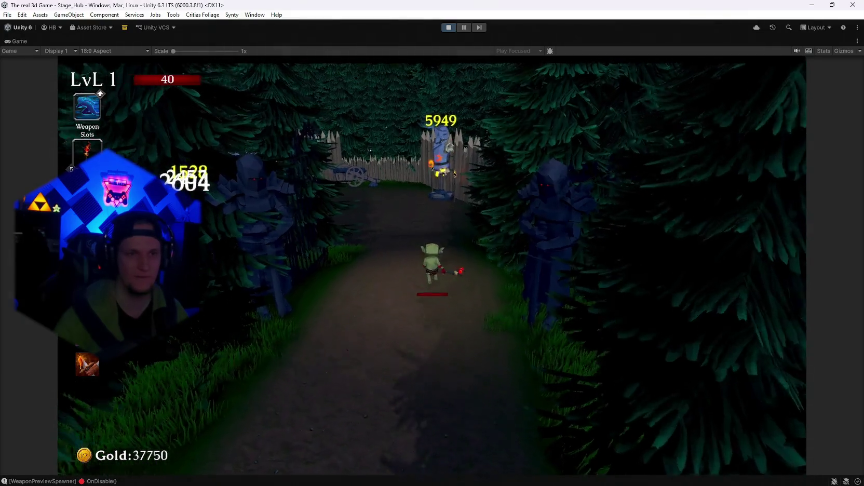
key(w)
key(s)
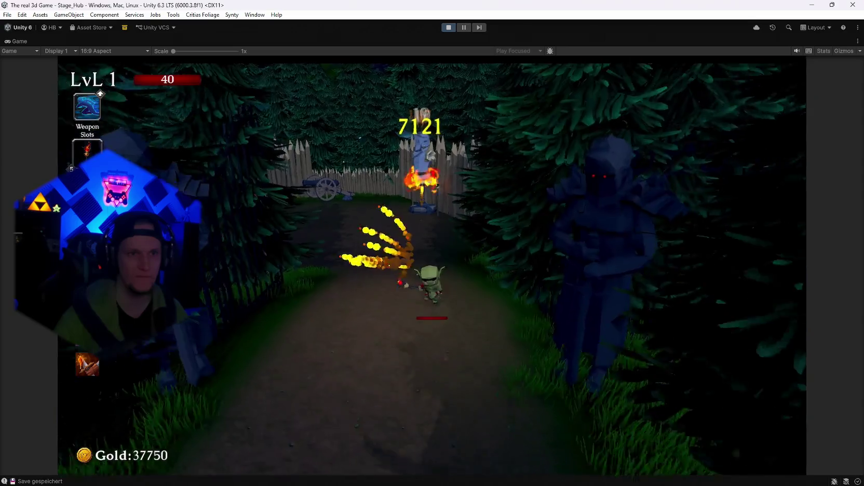
key(w)
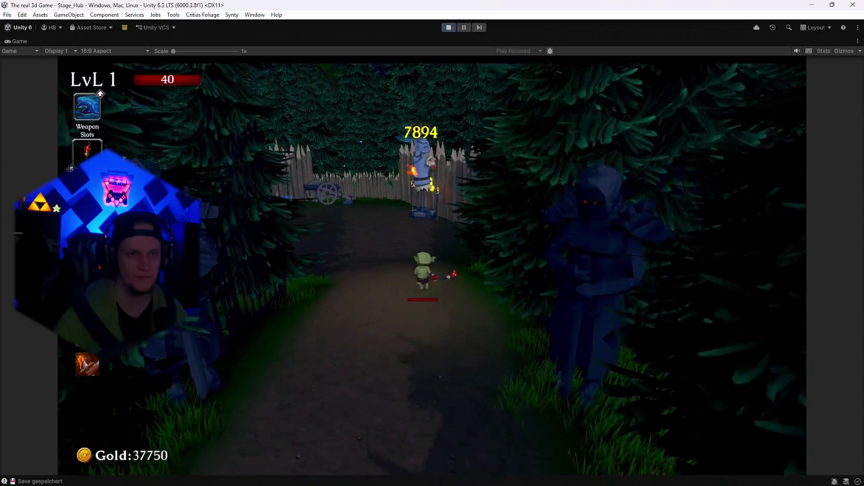
key(w)
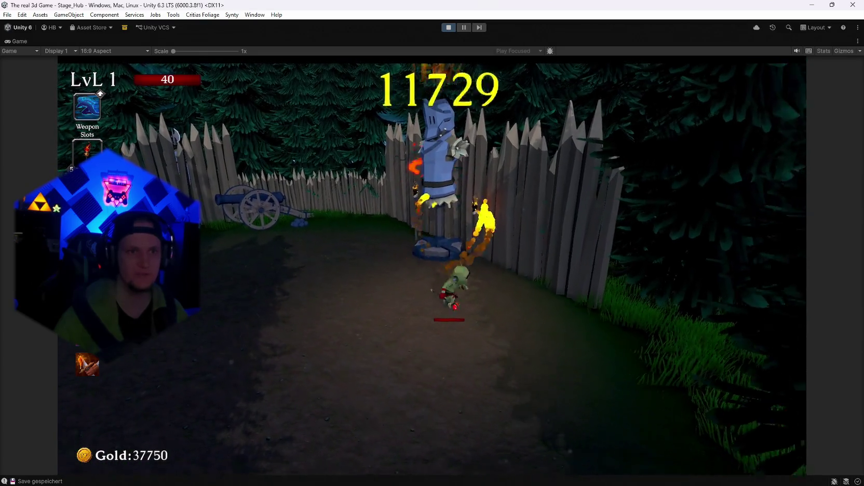
key(s)
key(s)
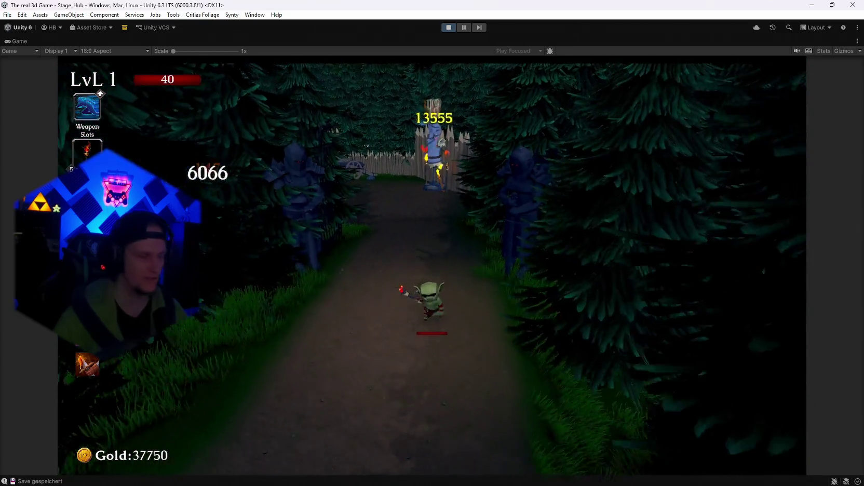
key(w)
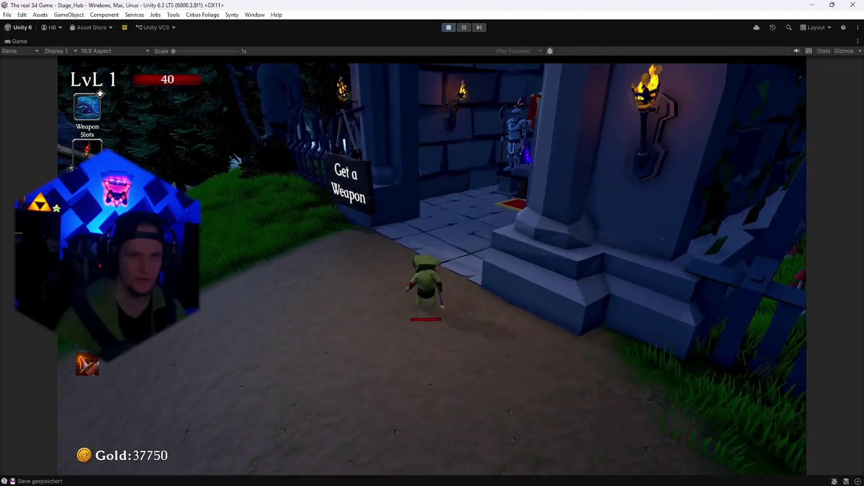
key(Escape)
key(Escape)
key(s)
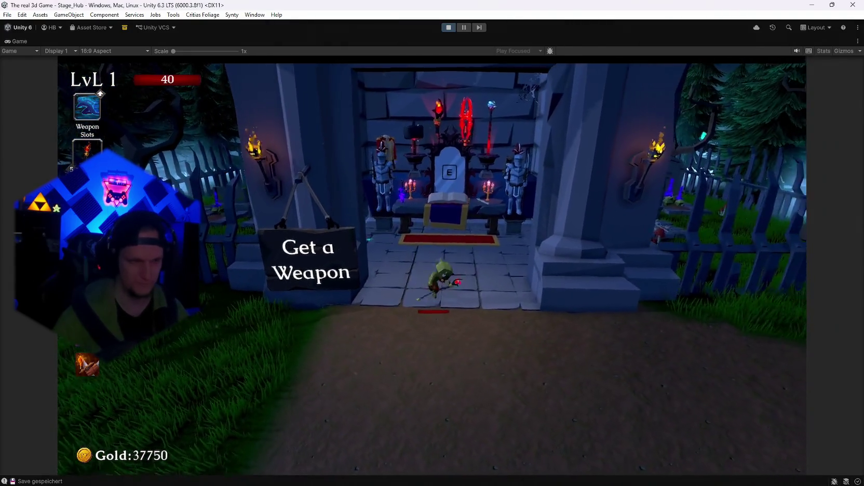
key(w)
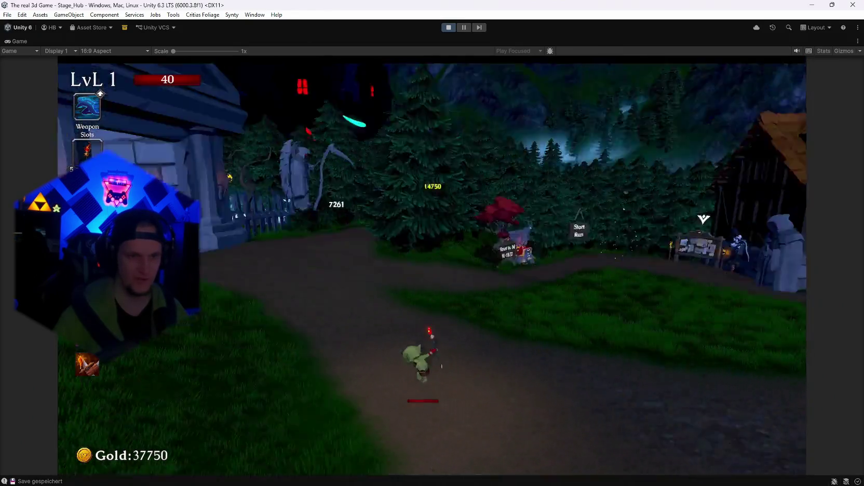
key(Escape)
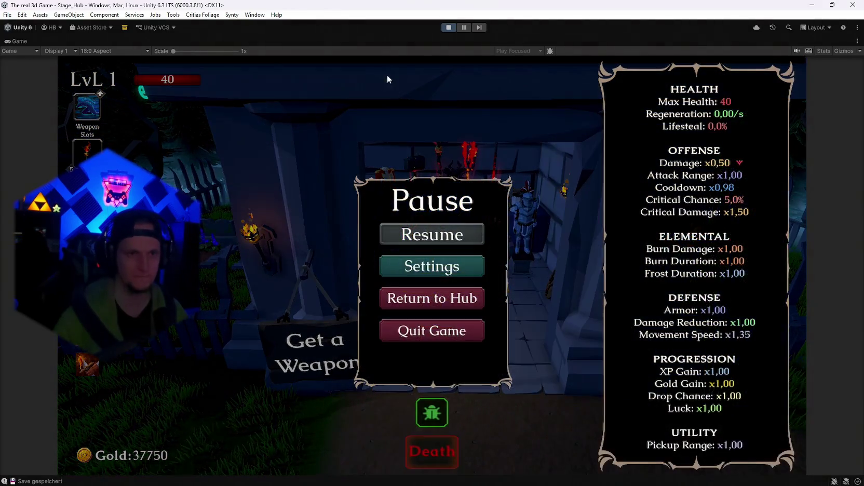
- Stop play mode to return to the Stage_Hub scene in the editor
click(451, 28)
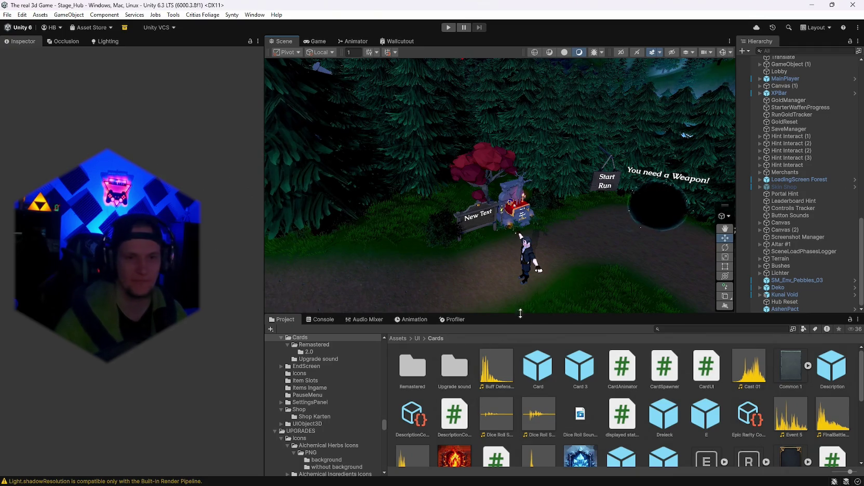
- Orbit the Scene view across the hub, then enter play mode
mouse_move(615, 233)
mouse_down()
mouse_move(720, 183)
mouse_move(661, 207)
mouse_move(696, 174)
mouse_up()
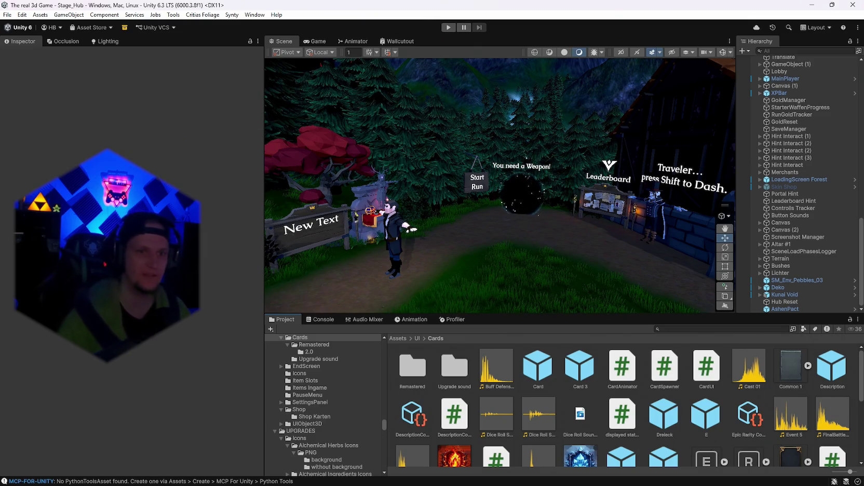
click(448, 26)
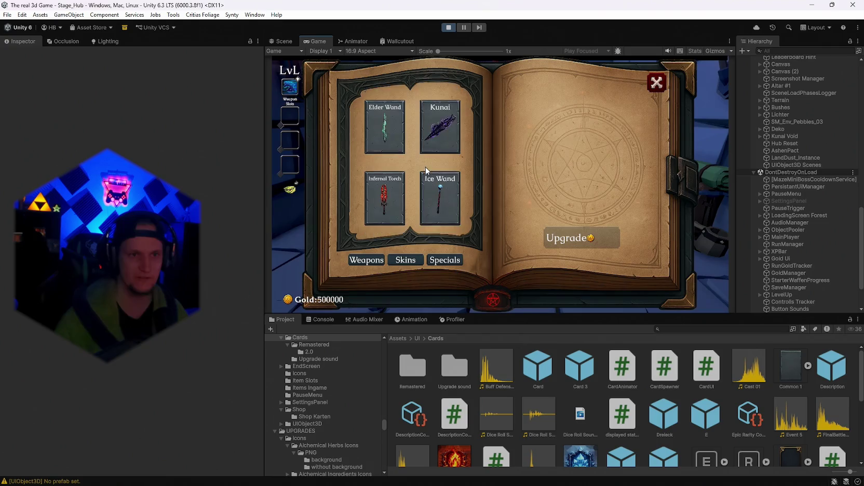
- Close the weapon book, reroll, take the first AshenPact card, and check the pause stats
click(655, 92)
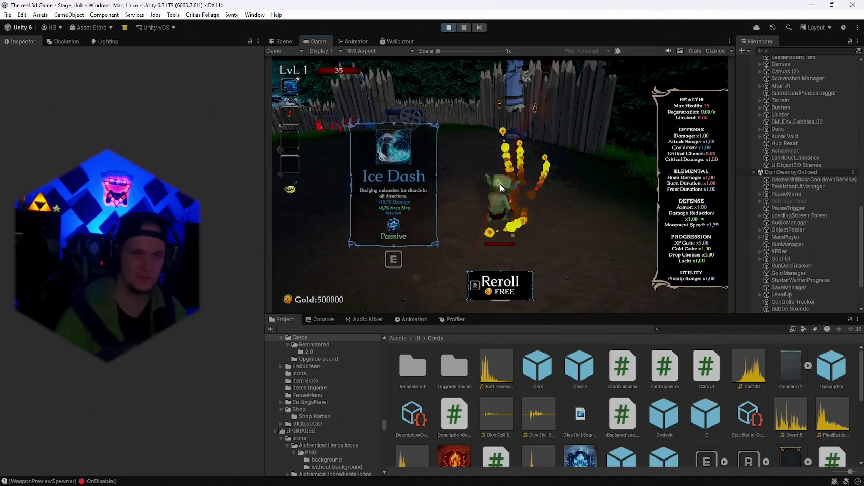
key(r)
key(r)
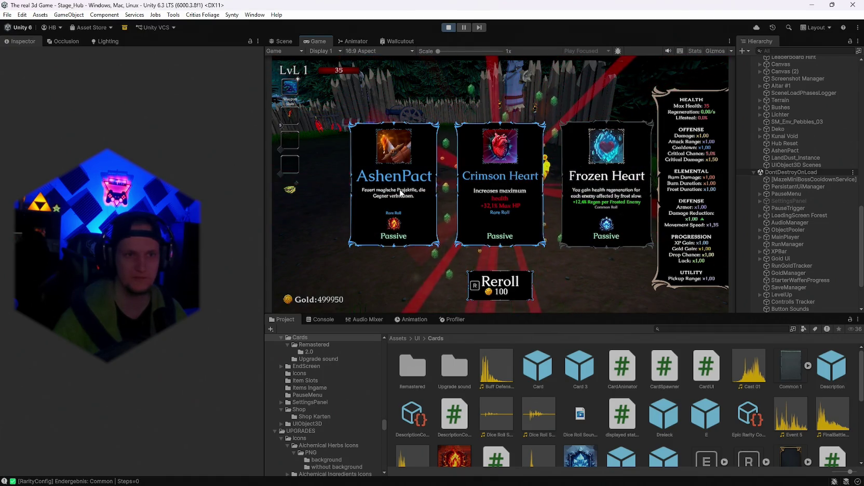
click(442, 227)
key(Escape)
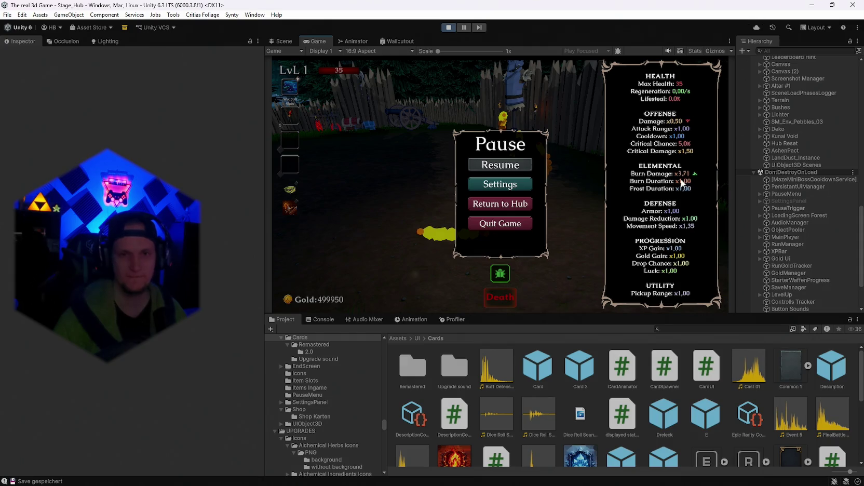
click(495, 165)
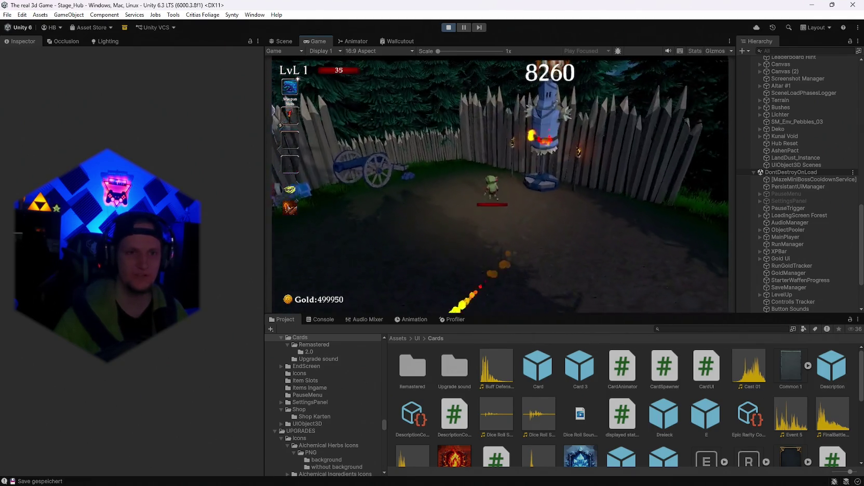
- Reroll to a second AshenPact, take it, and confirm Burn Damage x6,42 in the maximized pause view
key(r)
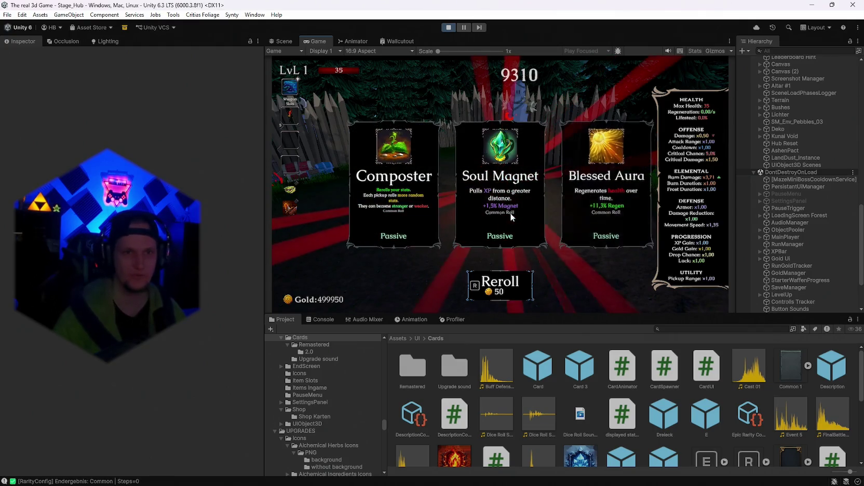
key(r)
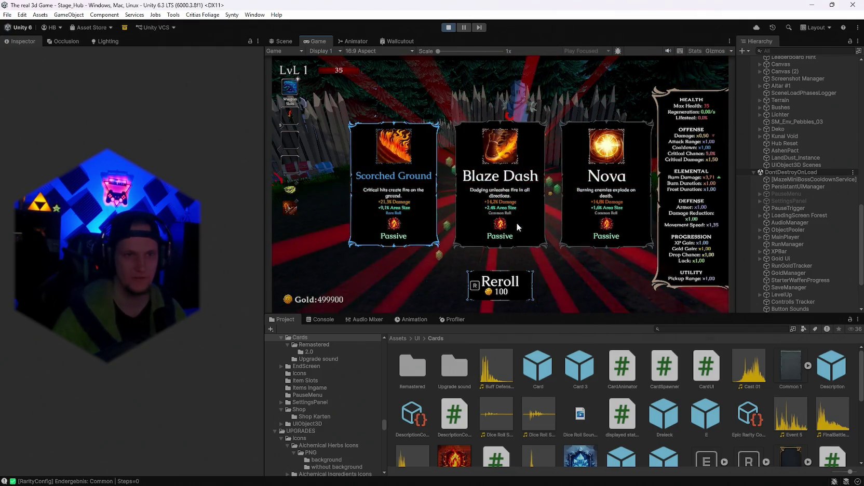
key(r)
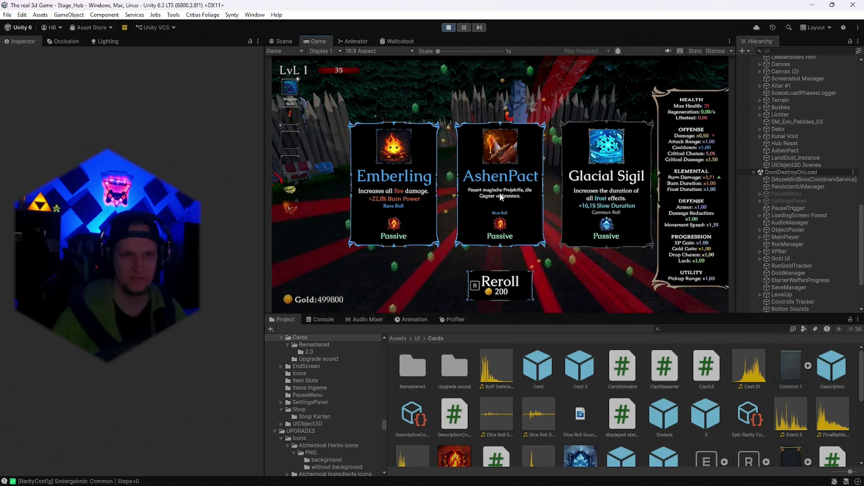
click(503, 182)
key(Escape)
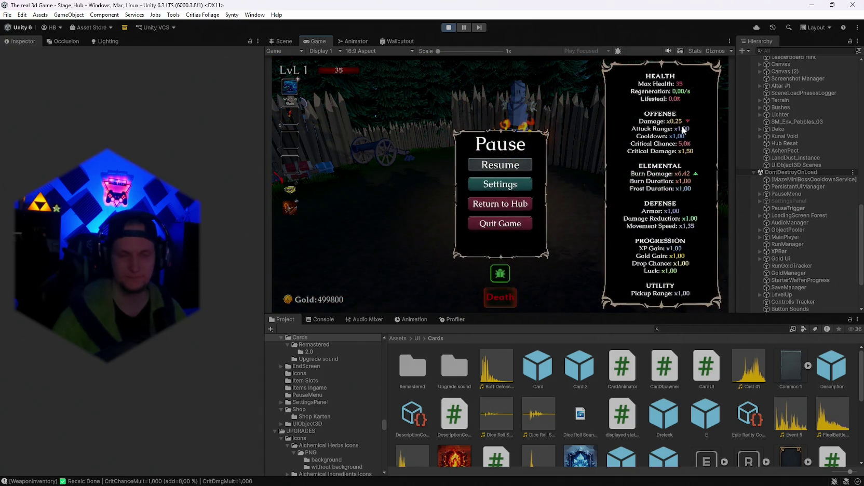
double_click(318, 41)
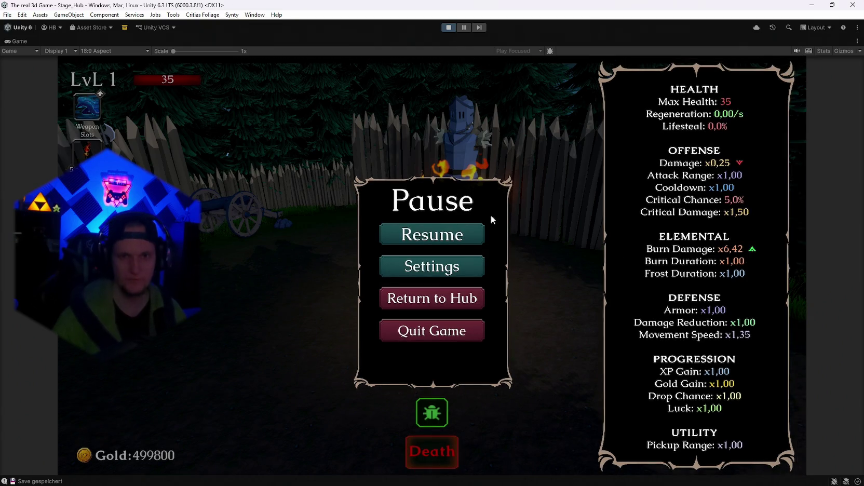
click(462, 238)
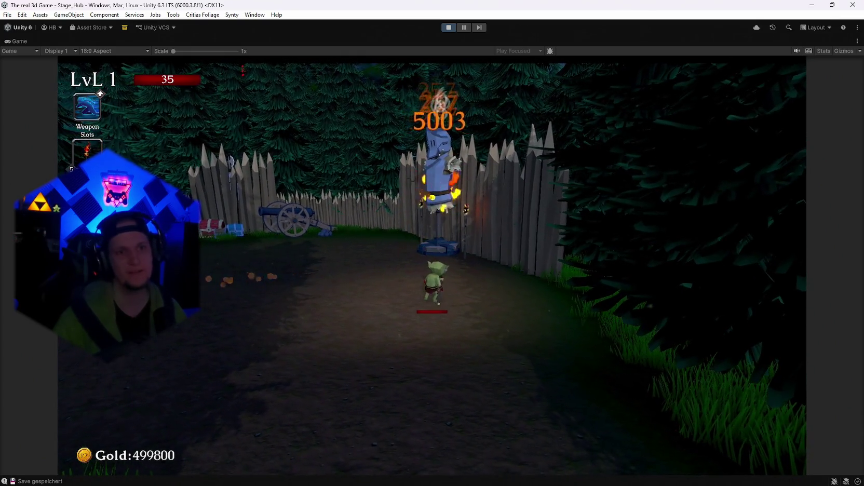
- Walk the character down and left toward the knight training dummy
key(s)
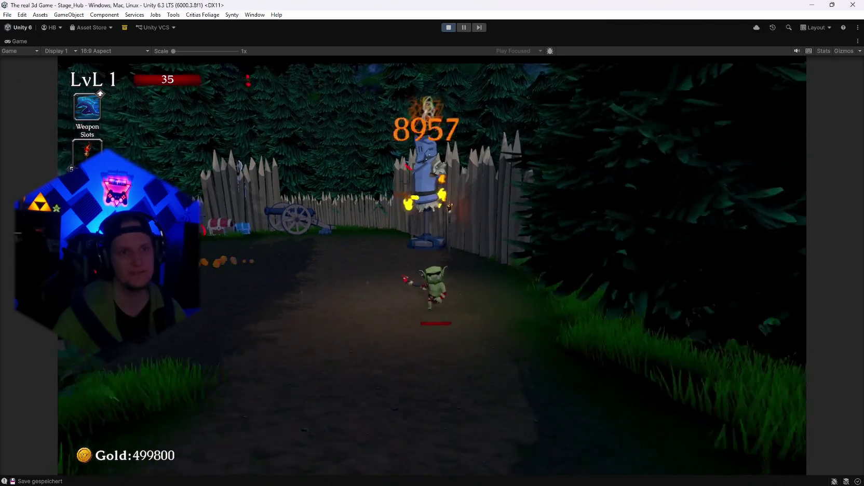
key(a)
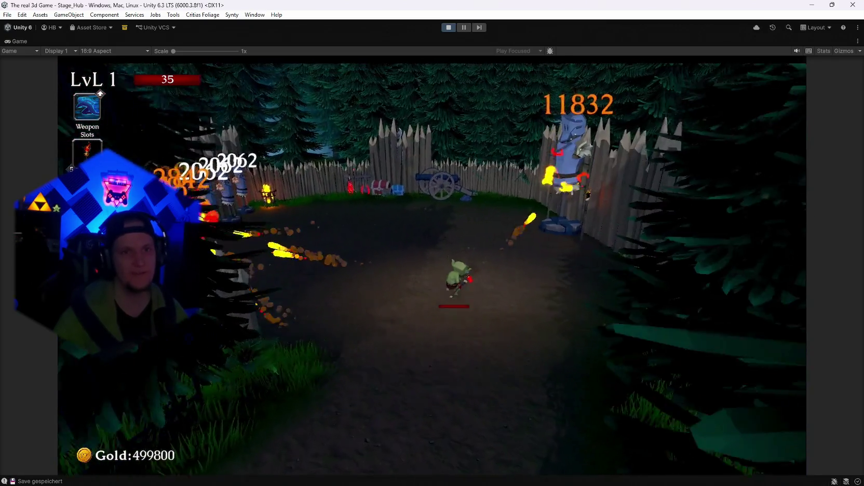
- Walk around the knight dummy, then head back down the path into the weapon shop
key(w)
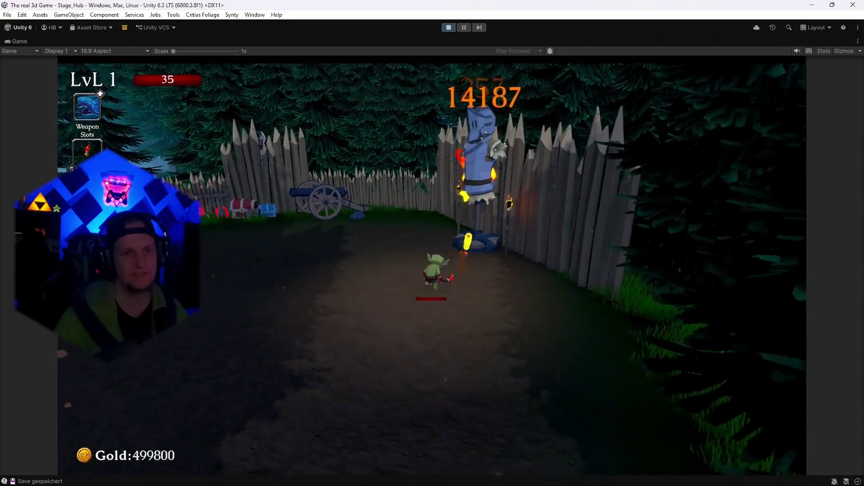
key(d)
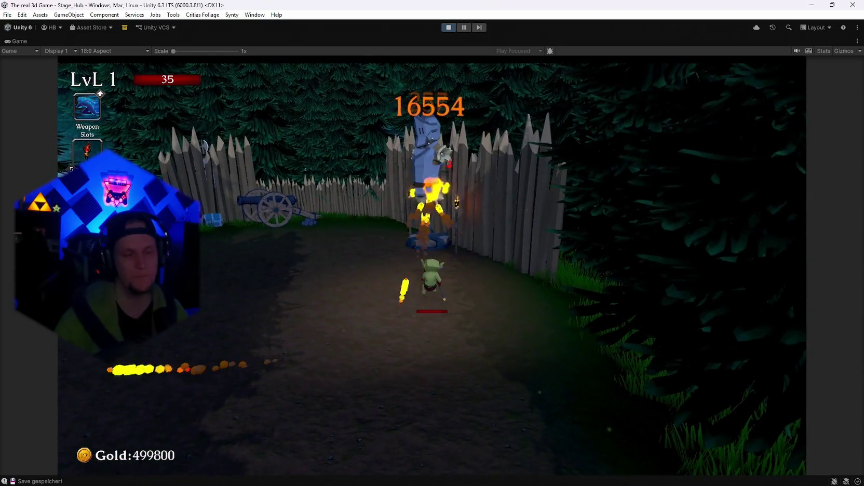
key(w)
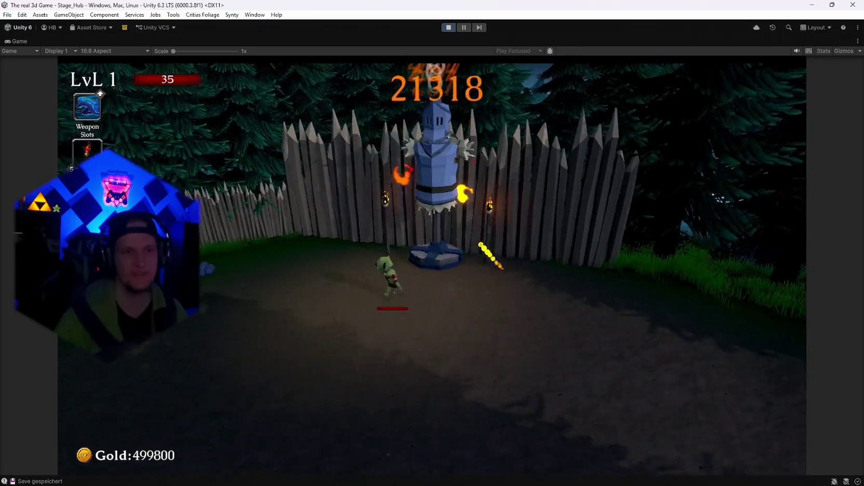
key(s)
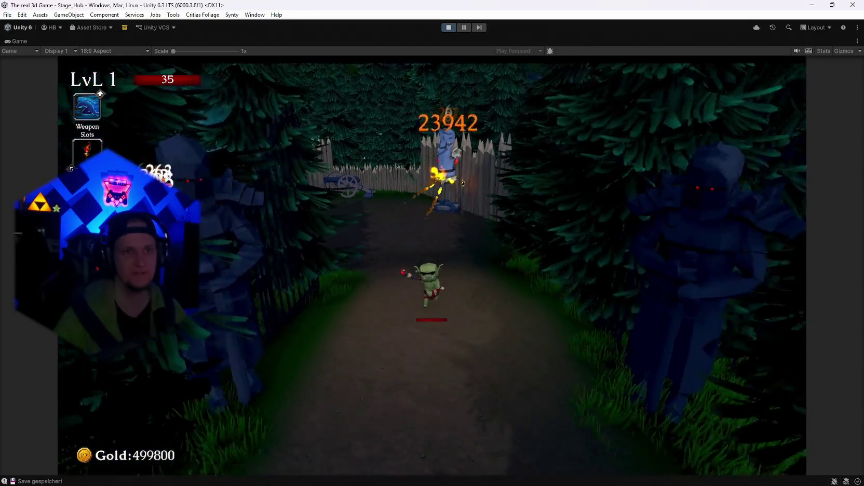
key(d)
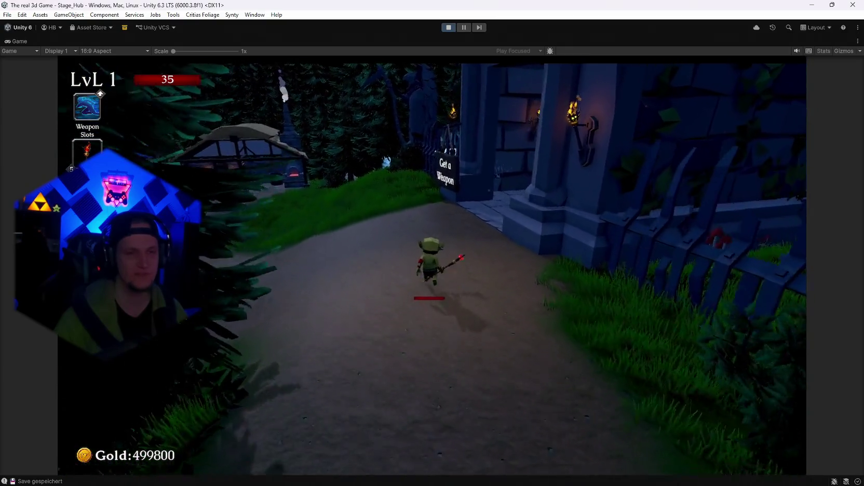
key(w)
key(w)
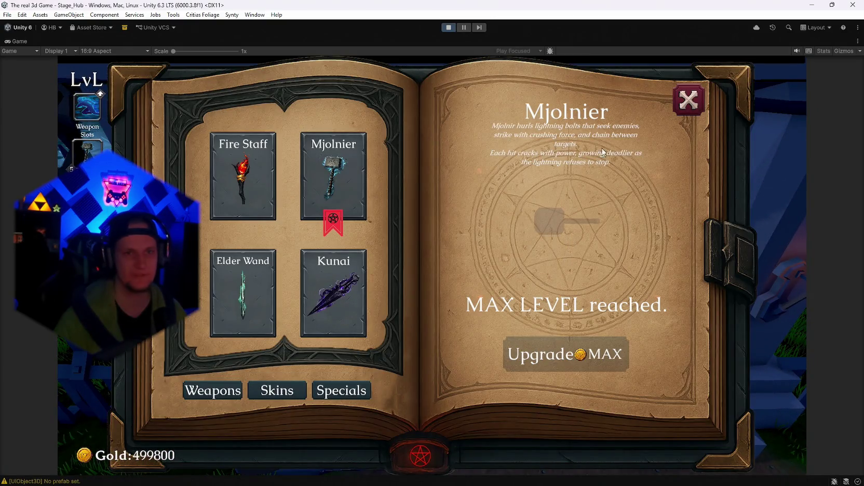
- Close the weapon book, leave the shop and run up the forest path into the training yard
key(Escape)
key(s)
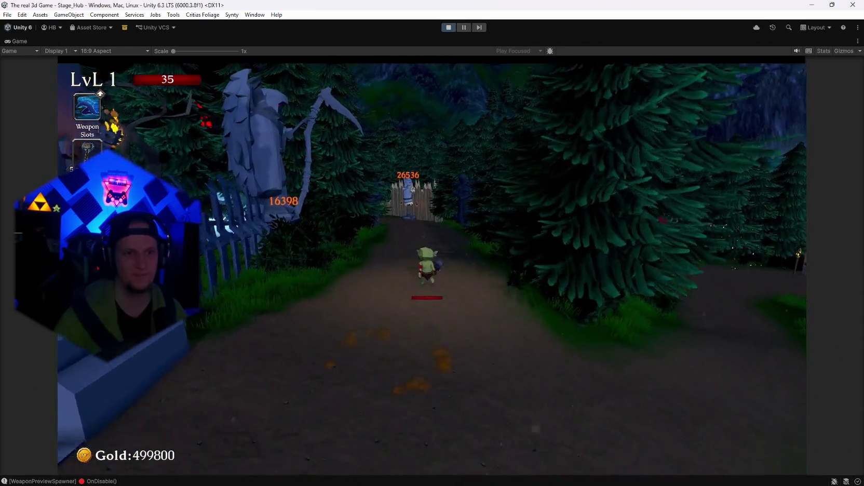
key(w)
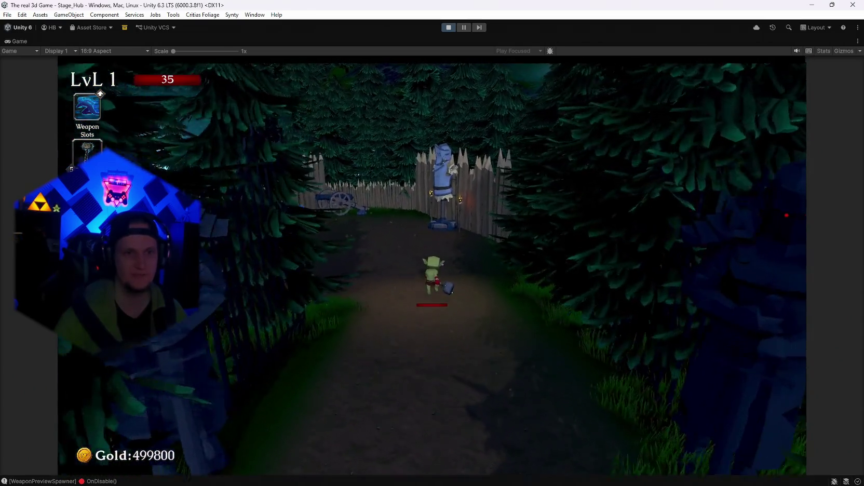
key(w)
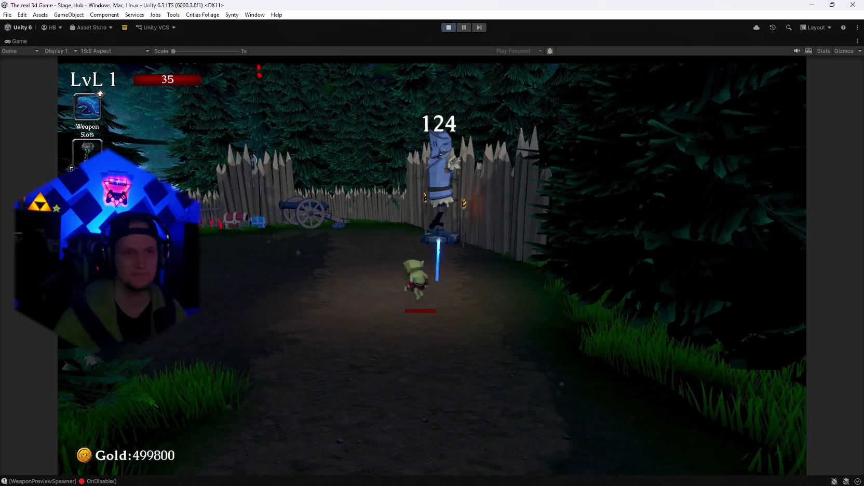
key(w)
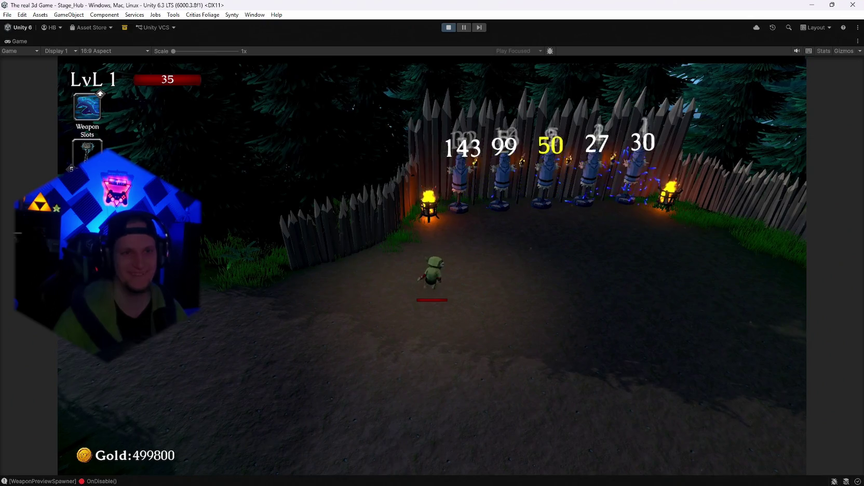
- Check the stats in the pause menu, then resume and roam between the dummies and the statue
key(Escape)
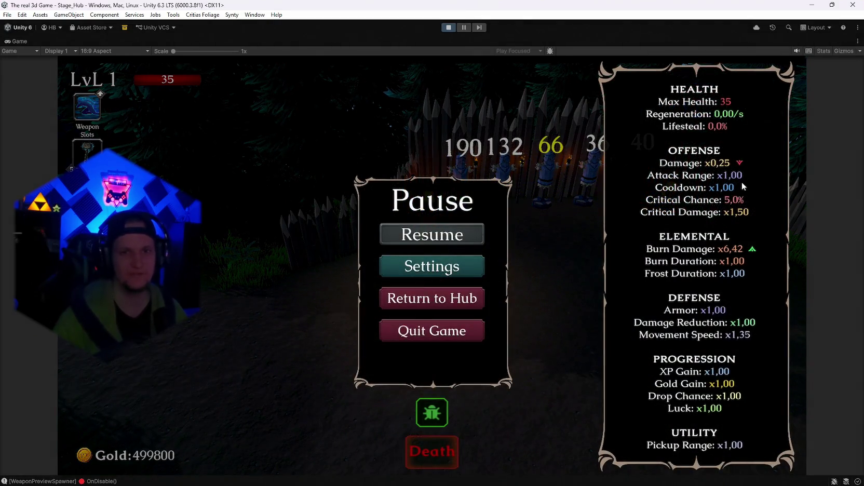
key(Escape)
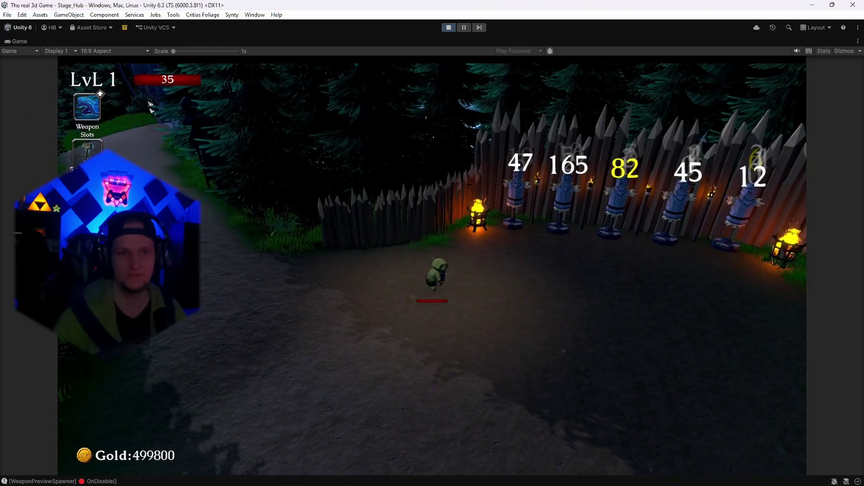
key(w)
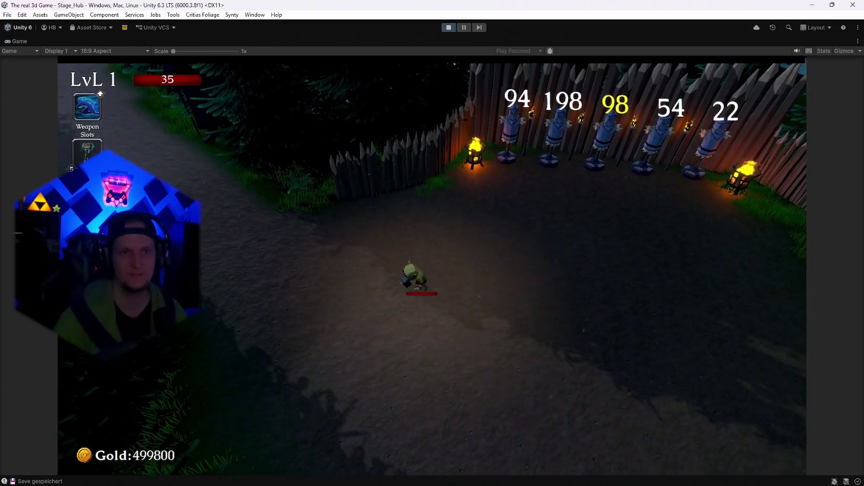
key(w)
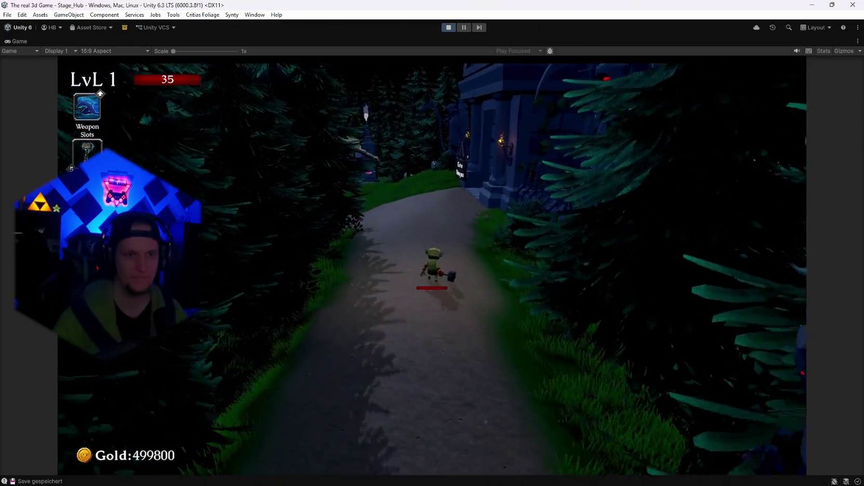
key(w)
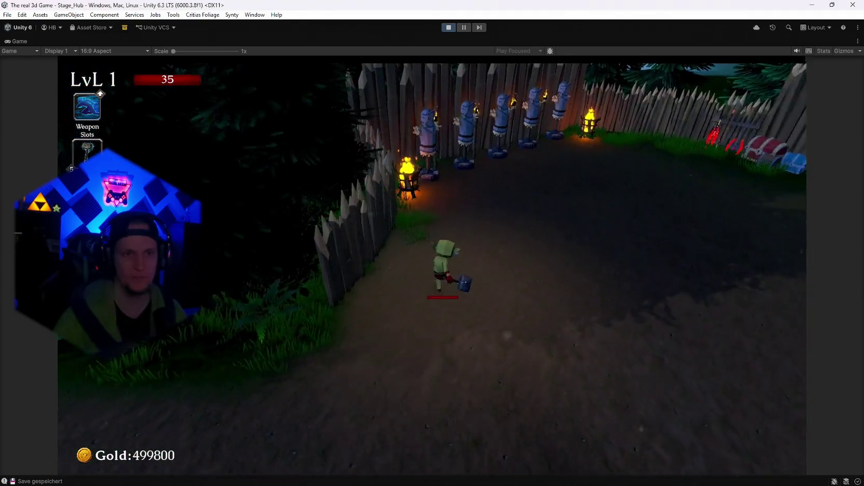
key(w)
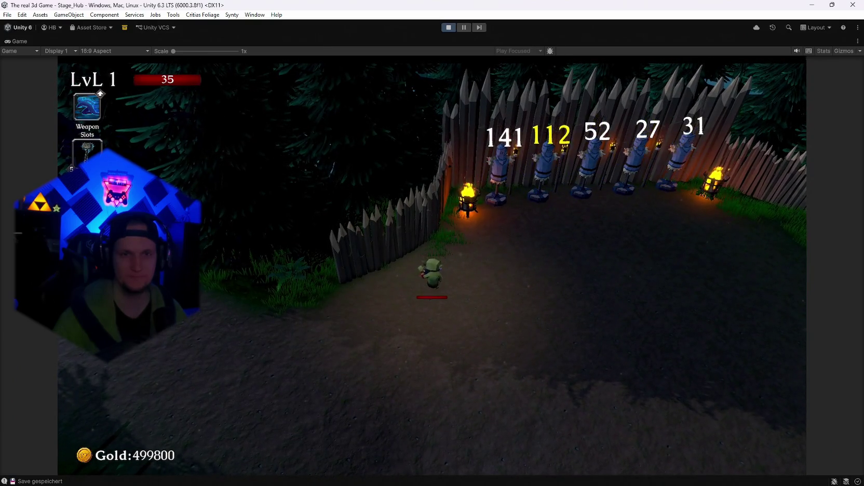
key(s)
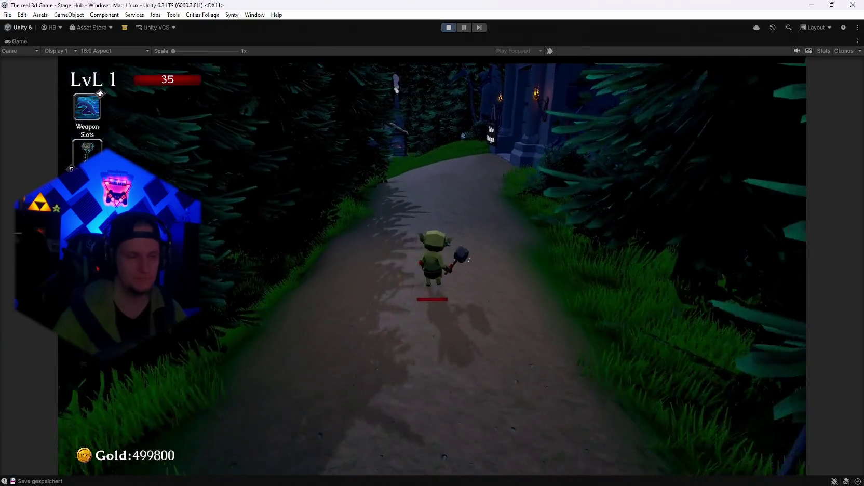
- Enter the weapon shrine, open the weapon book at the throne, browse its cards and close it
key(w)
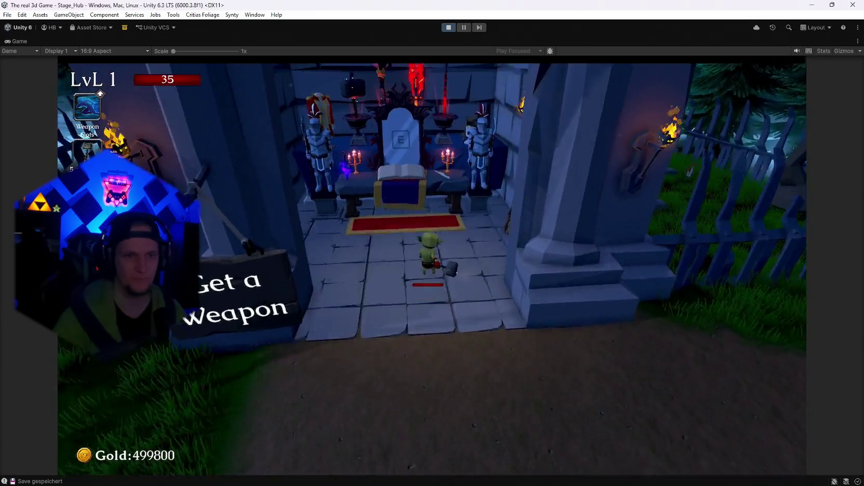
key(e)
scroll(306, 268, down, 2)
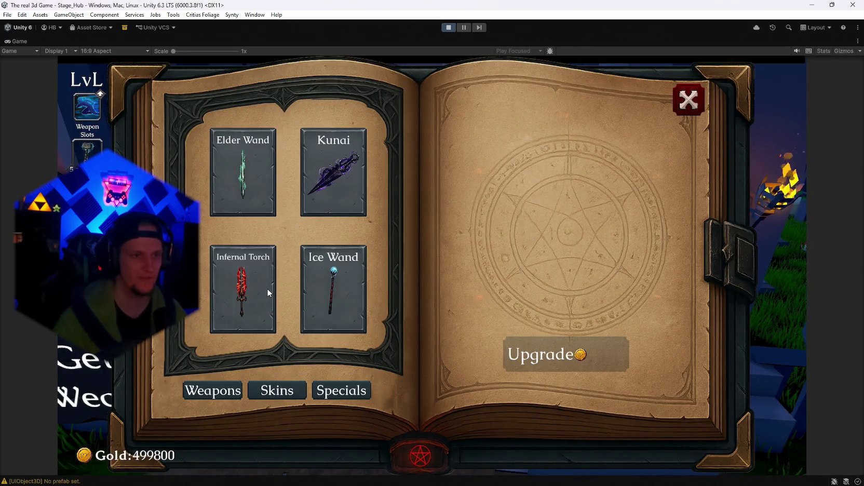
scroll(267, 289, up, 2)
key(Escape)
- Walk out of the shrine into the training arena and let the kunai hit the dummy
key(w)
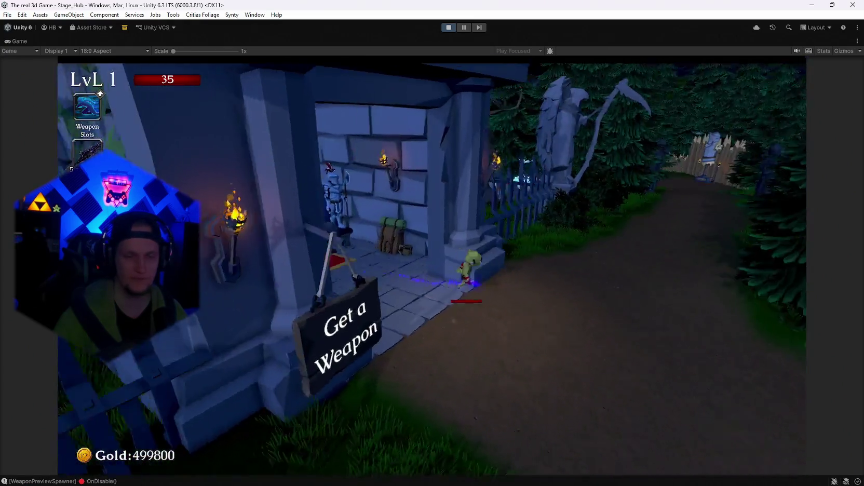
key(w)
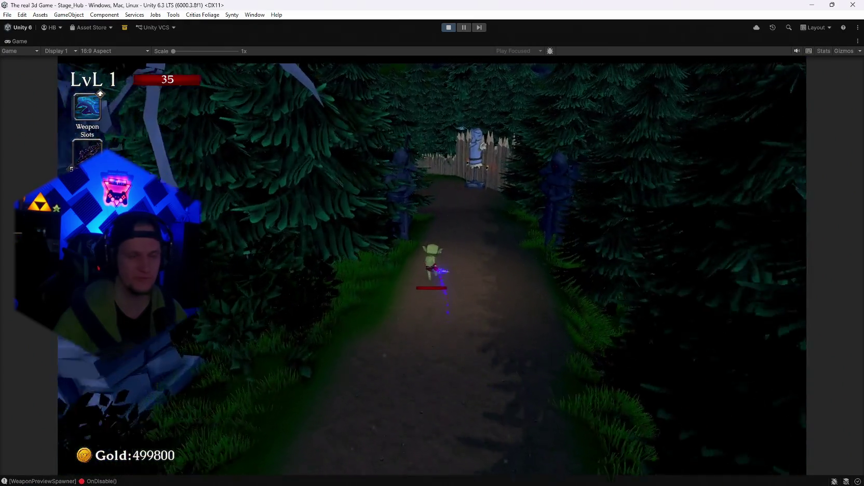
key(w)
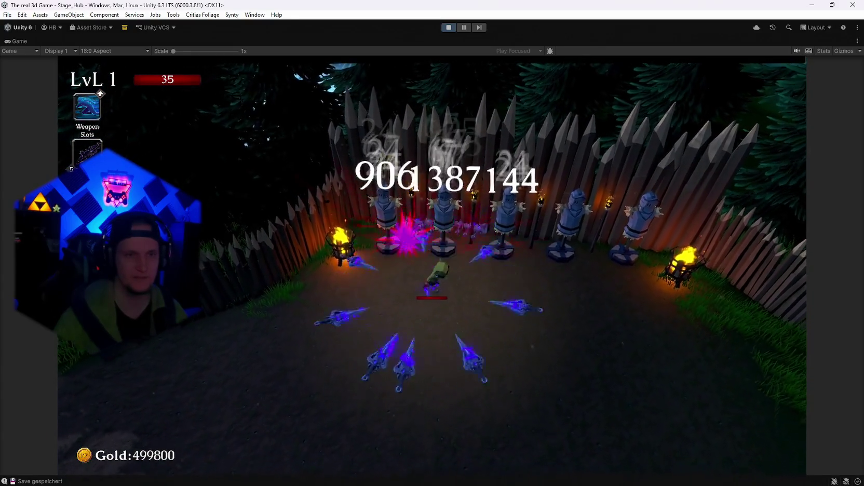
key(s)
key(w)
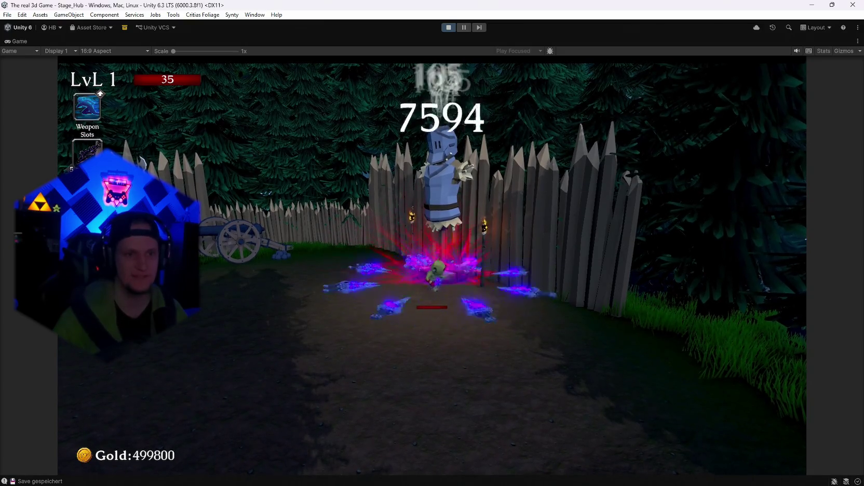
key(s)
- Check the pause-menu stats, then resume and circle the training dummy
key(Escape)
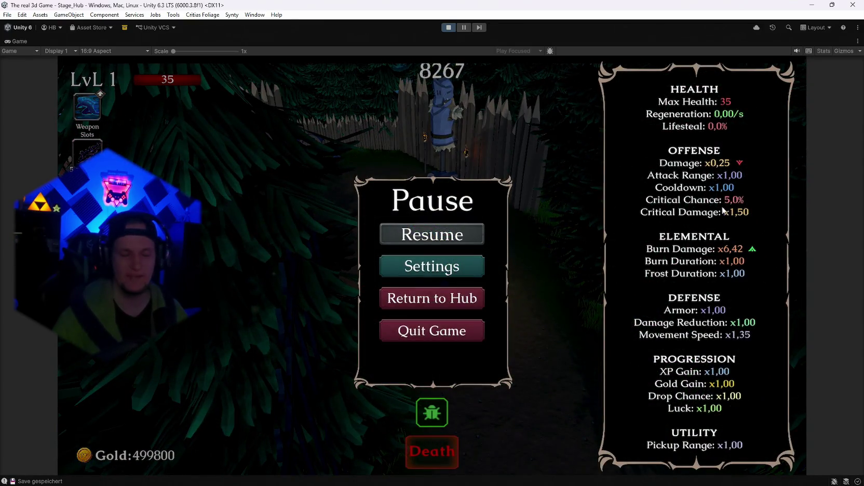
key(Escape)
key(w)
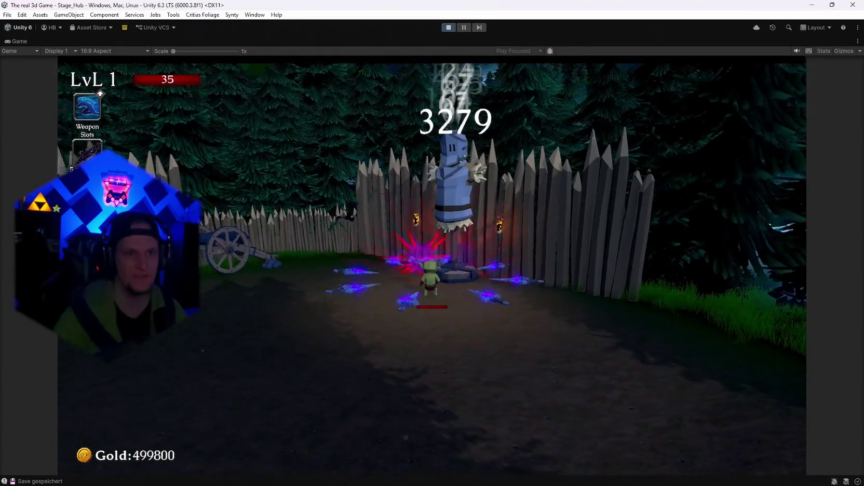
key(a)
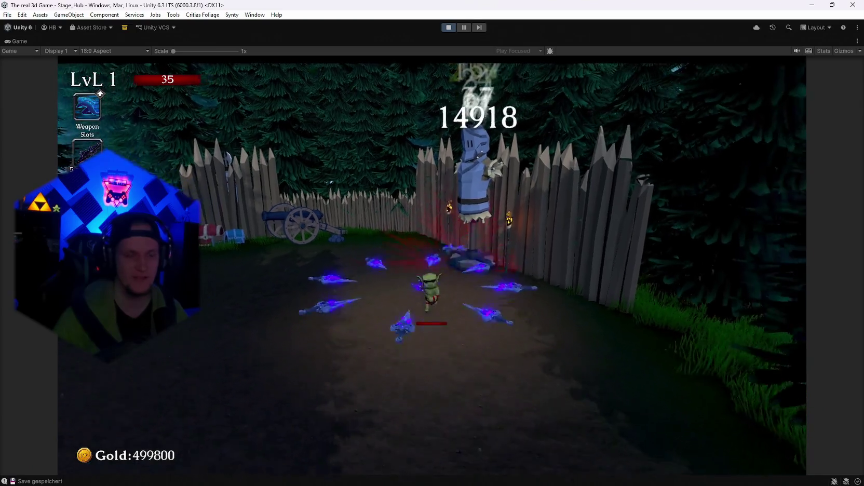
key(s)
- Strafe along the row of dummies, leave for the forest path, then pause and stop play mode
key(w)
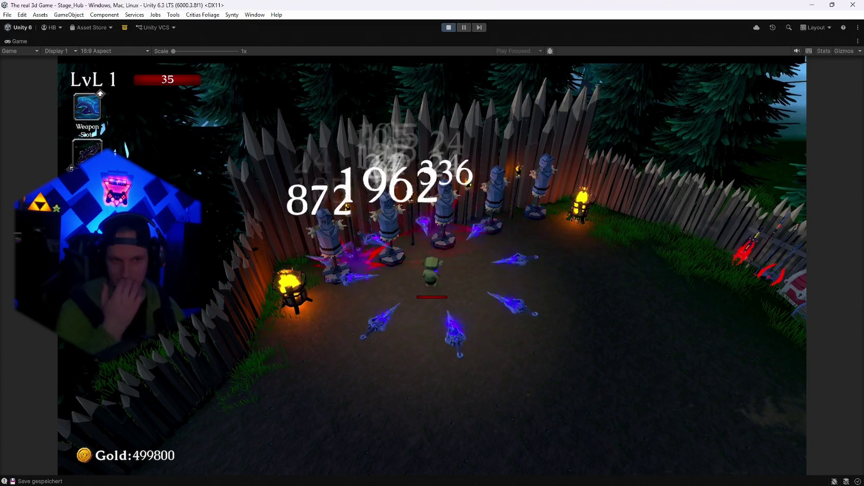
key(w)
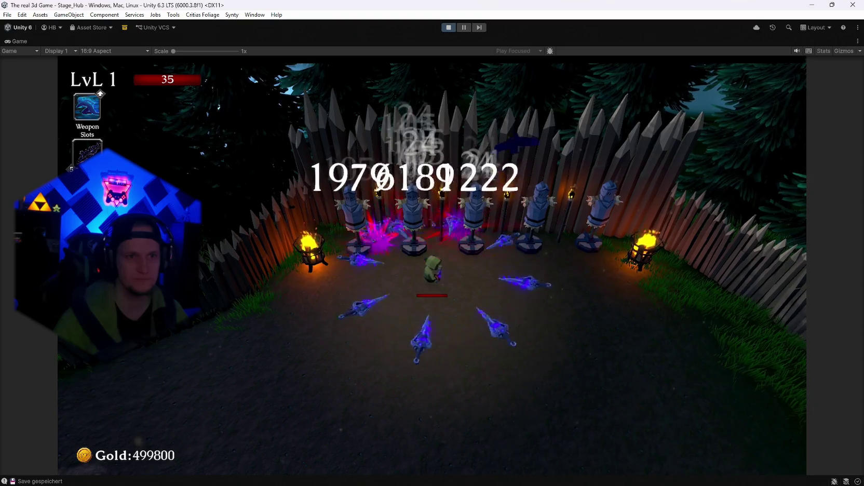
key(d)
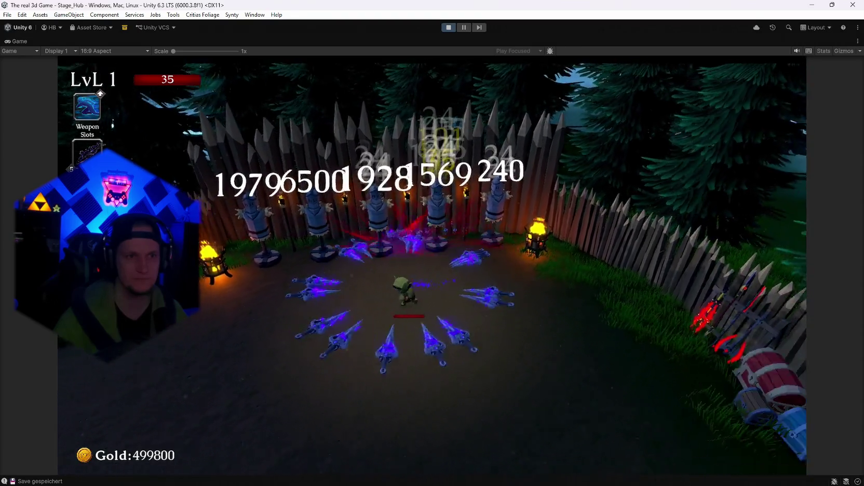
key(a)
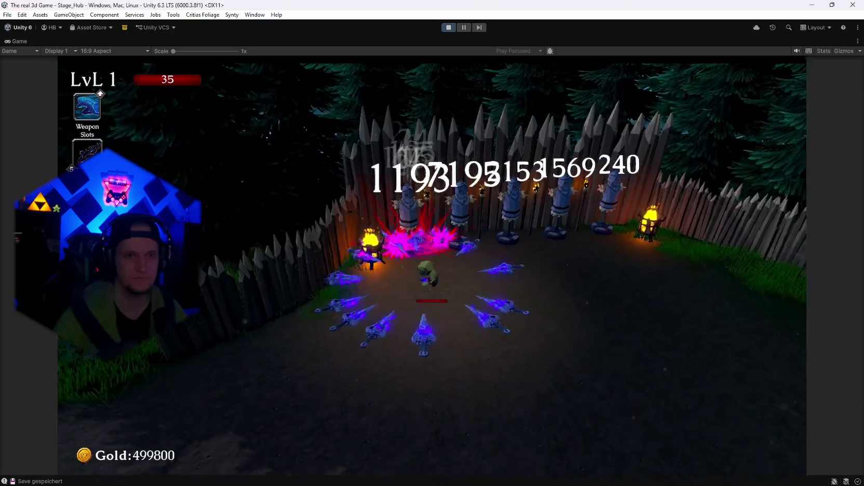
key(w)
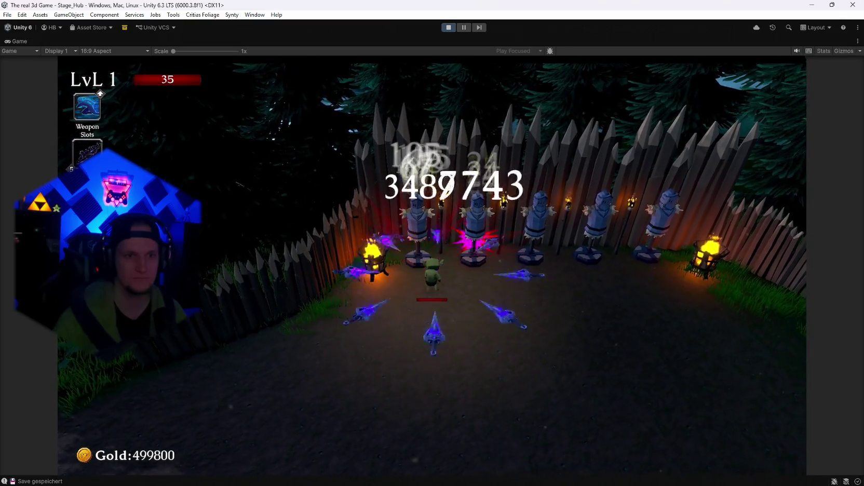
key(s)
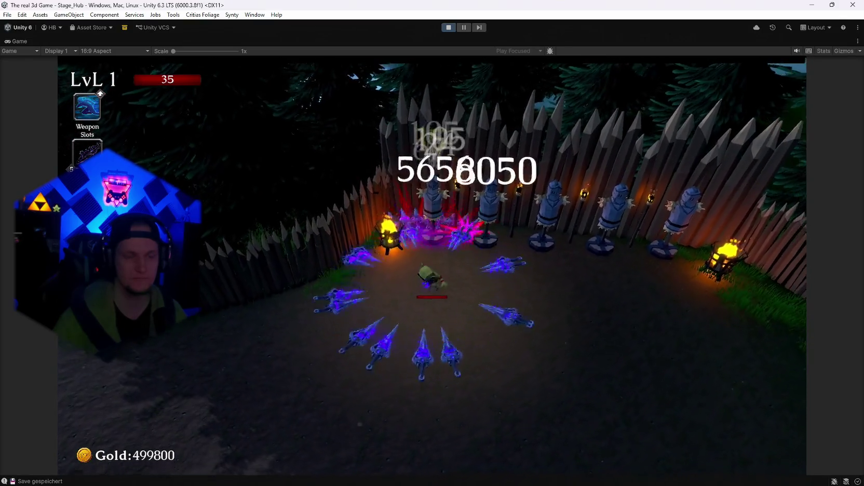
key(s)
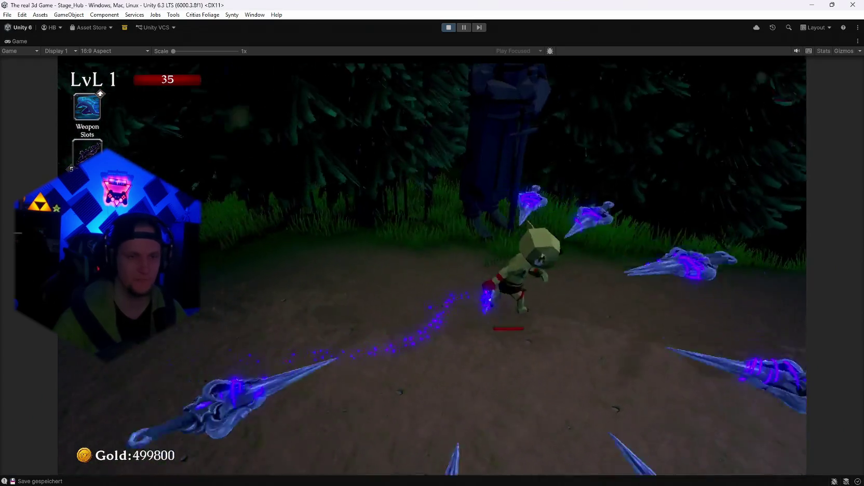
key(Escape)
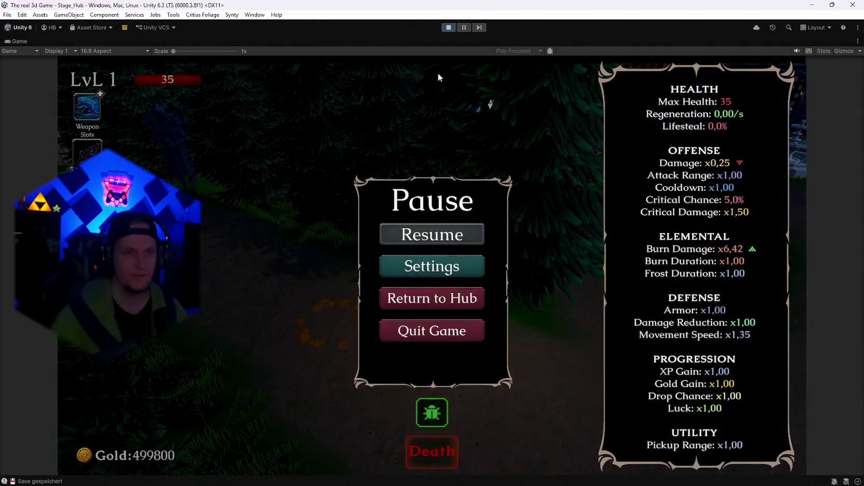
click(449, 27)
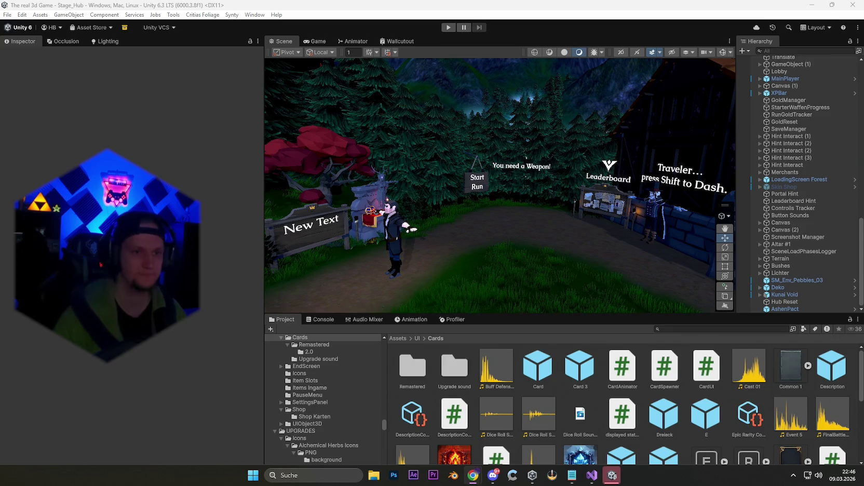
- Scroll the Project tree to Passive/Wurf 2/Wurf 3, expand it and open the AshenPact folder
scroll(535, 428, down, 3)
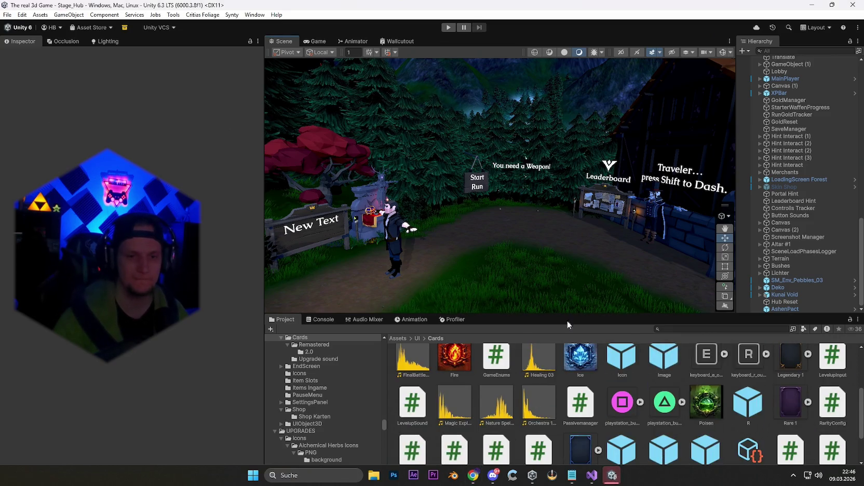
scroll(534, 418, down, 2)
scroll(364, 417, down, 2)
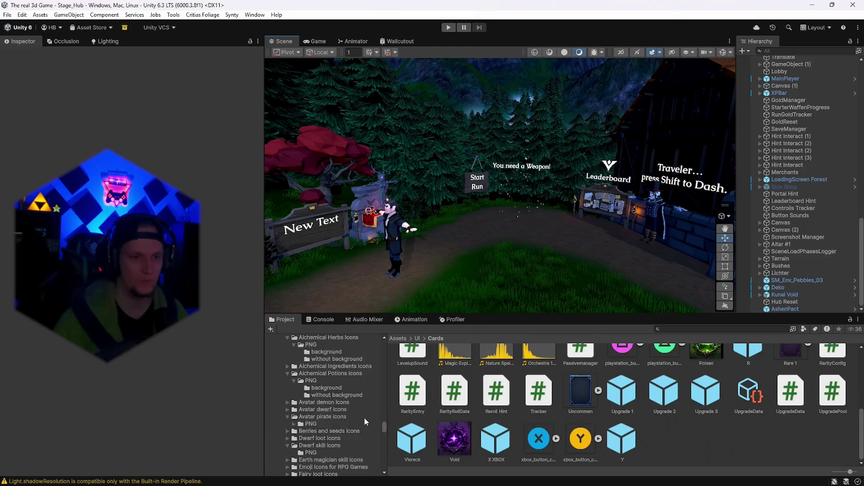
scroll(328, 413, down, 10)
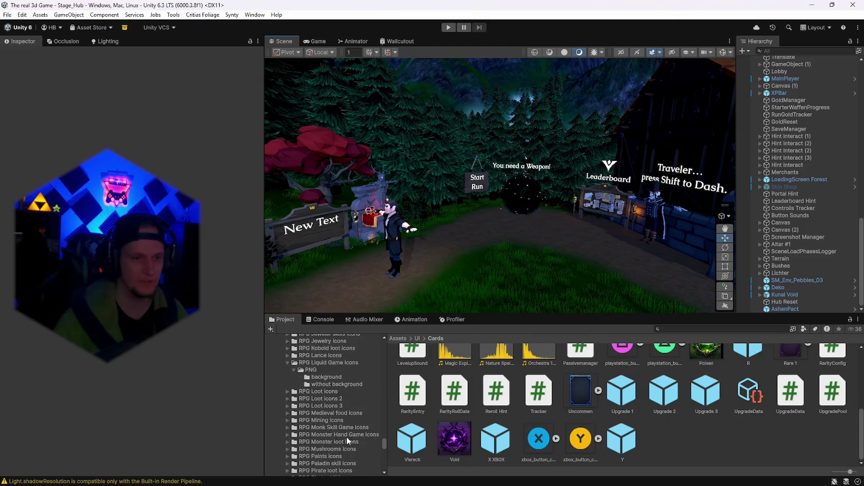
scroll(353, 445, down, 10)
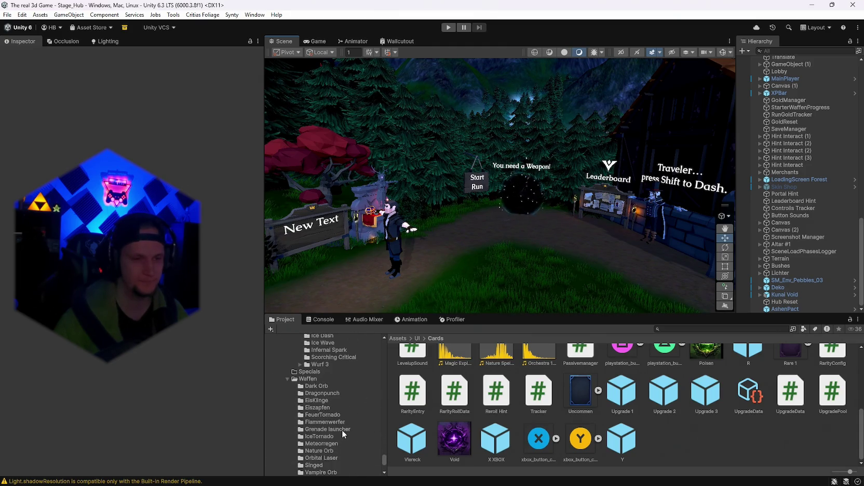
scroll(309, 450, up, 2)
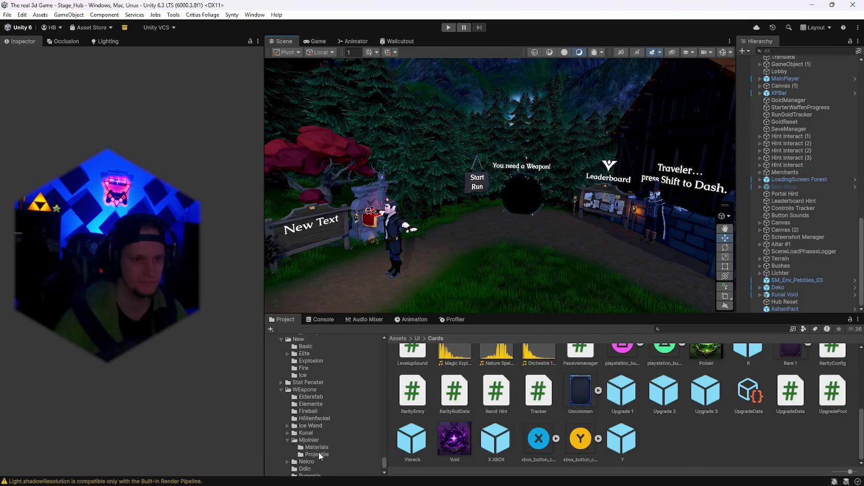
scroll(325, 410, up, 5)
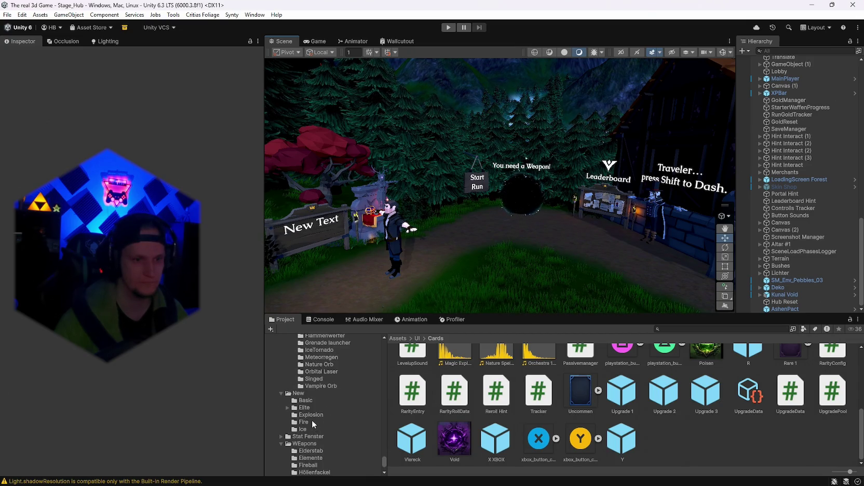
scroll(318, 425, up, 5)
scroll(322, 424, up, 8)
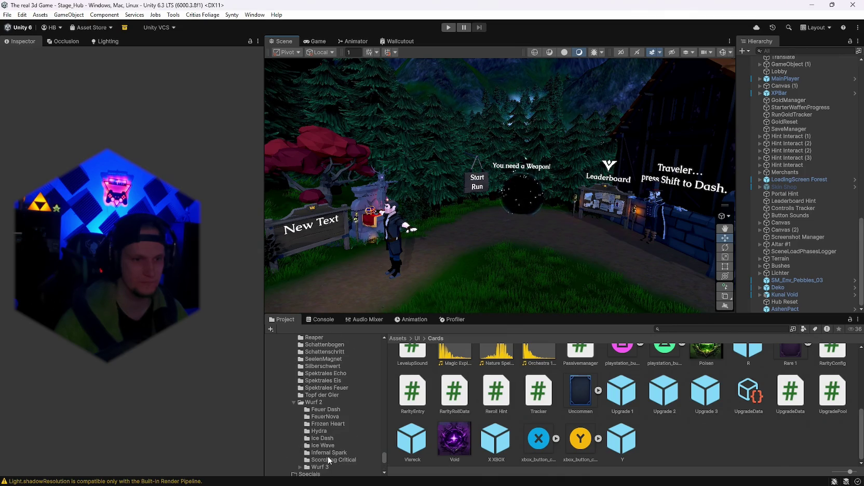
scroll(332, 447, down, 3)
scroll(307, 384, down, 3)
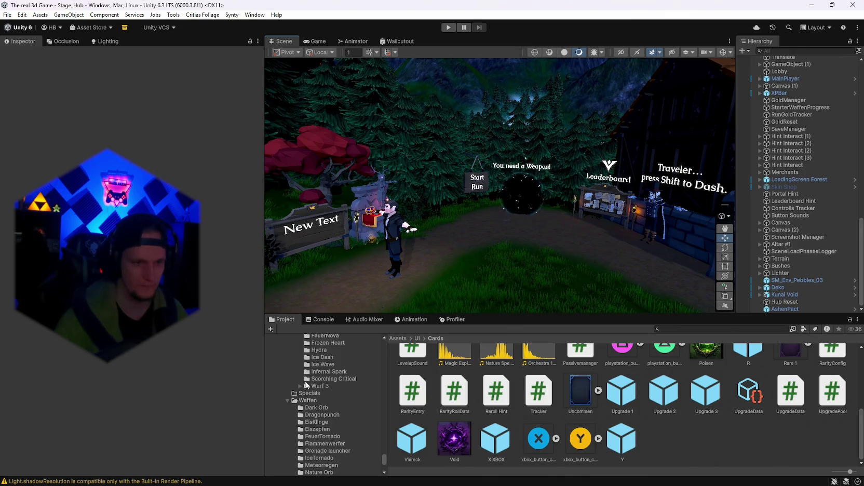
click(300, 386)
click(330, 393)
click(453, 367)
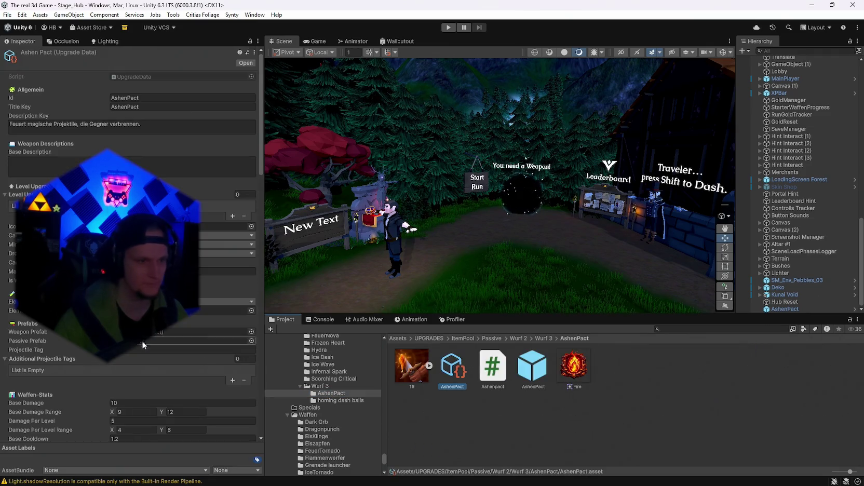
scroll(142, 341, down, 15)
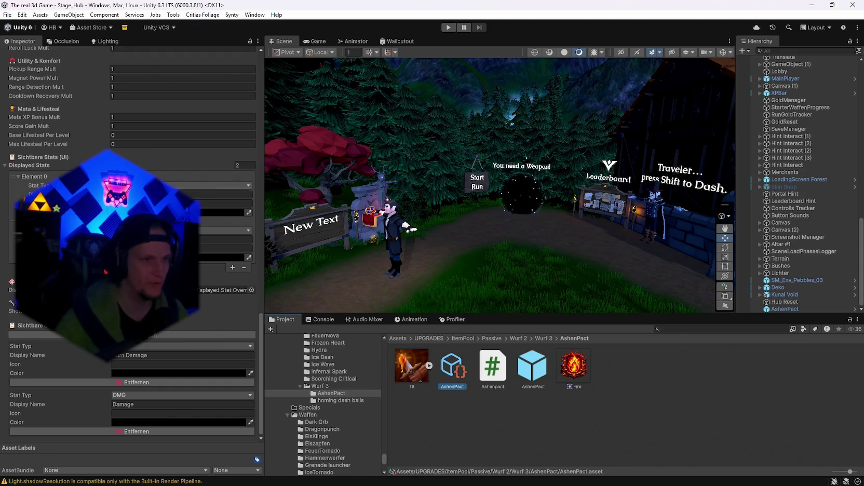
click(135, 346)
scroll(135, 208, up, 2)
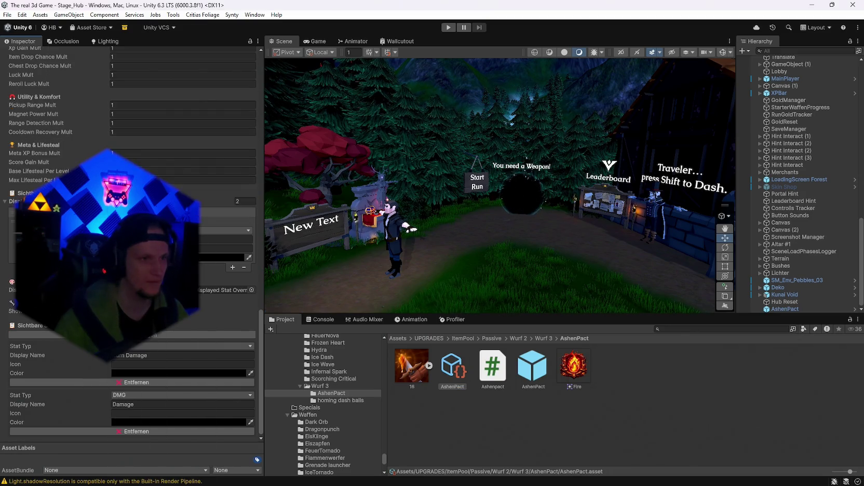
click(233, 267)
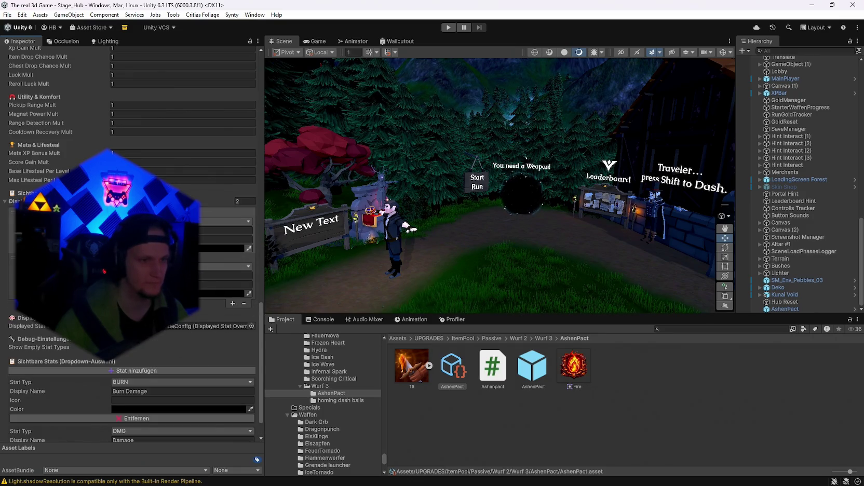
scroll(129, 244, up, 20)
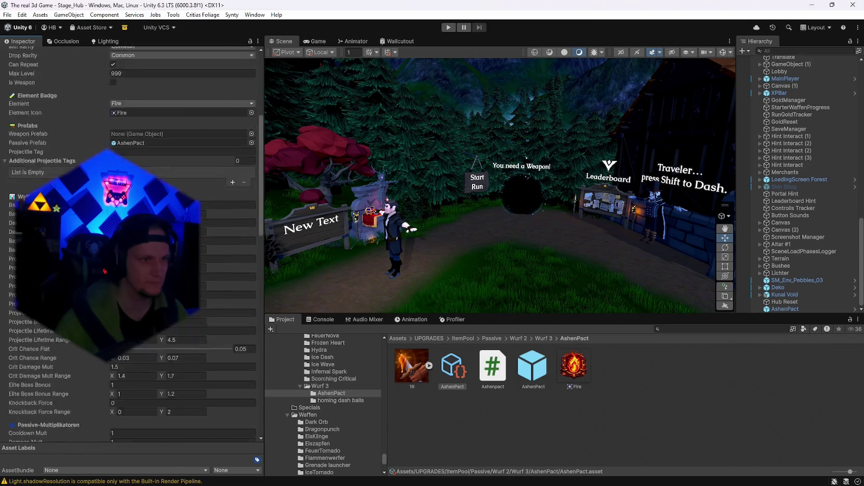
scroll(130, 245, up, 6)
scroll(130, 245, up, 4)
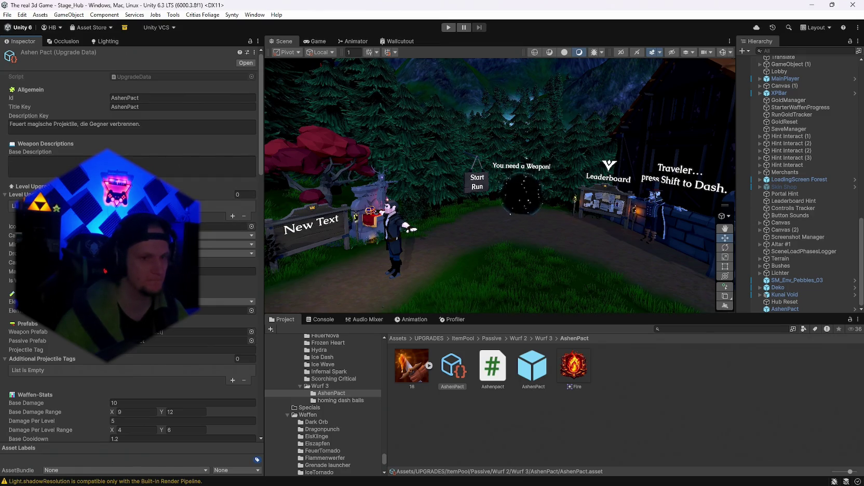
scroll(130, 244, down, 15)
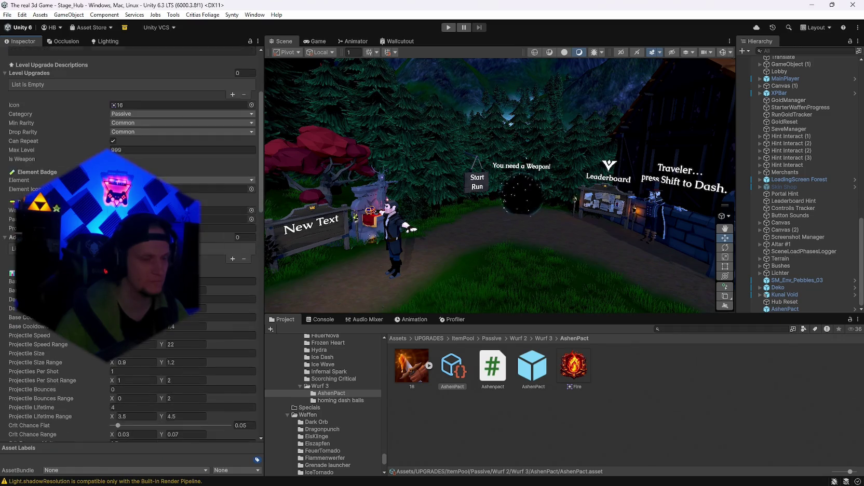
scroll(129, 244, down, 15)
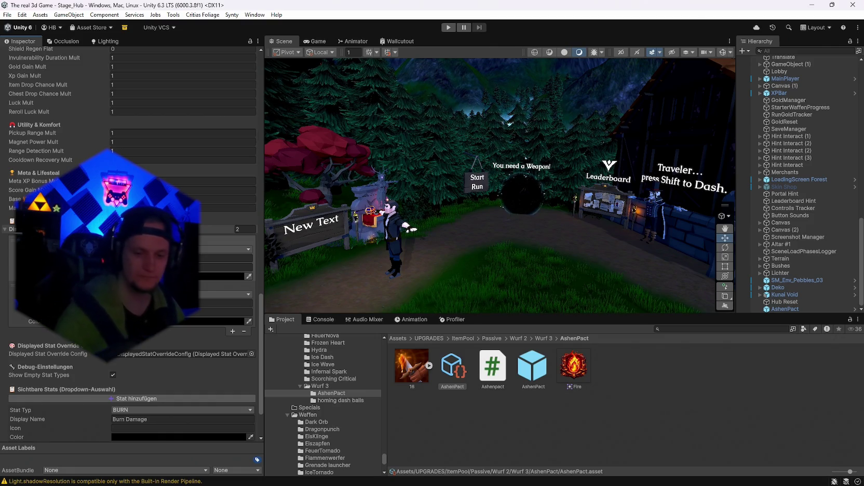
- Enter play mode from the toolbar Play button to test AshenPact's Burn Damage and Damage stats
scroll(129, 244, up, 5)
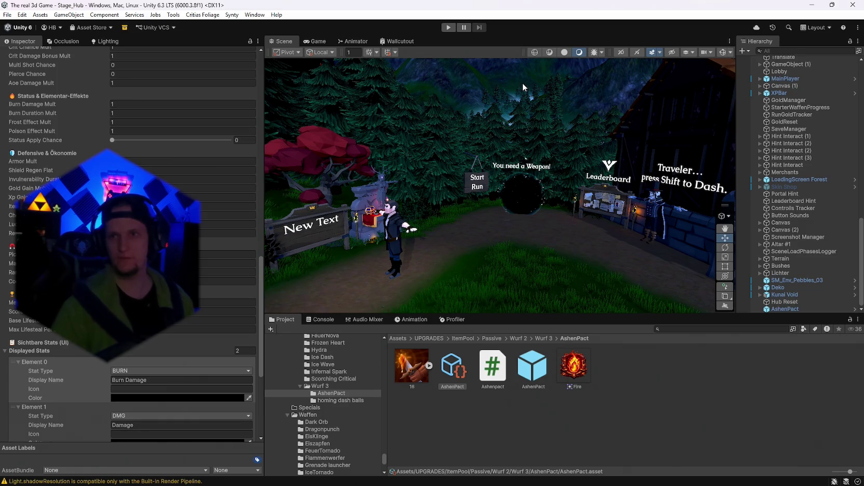
click(448, 27)
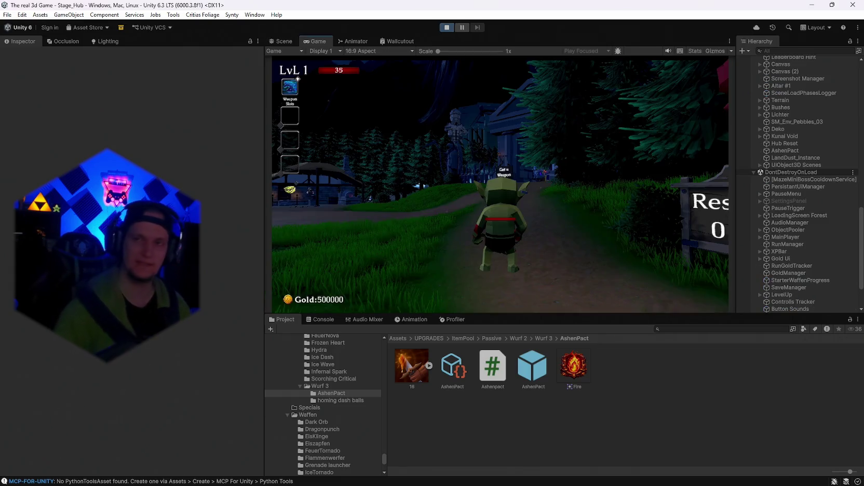
- Trigger a level-up, maximize the Game view and reroll the upgrade cards eight times
key(w)
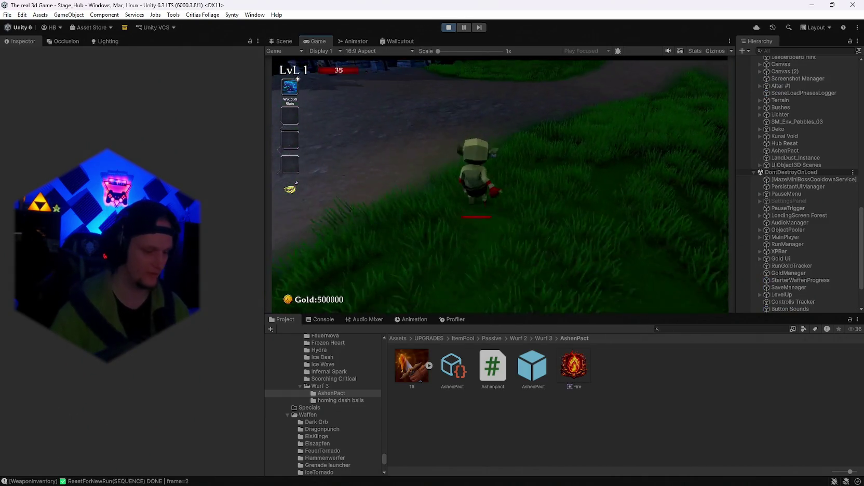
double_click(319, 41)
key(r)
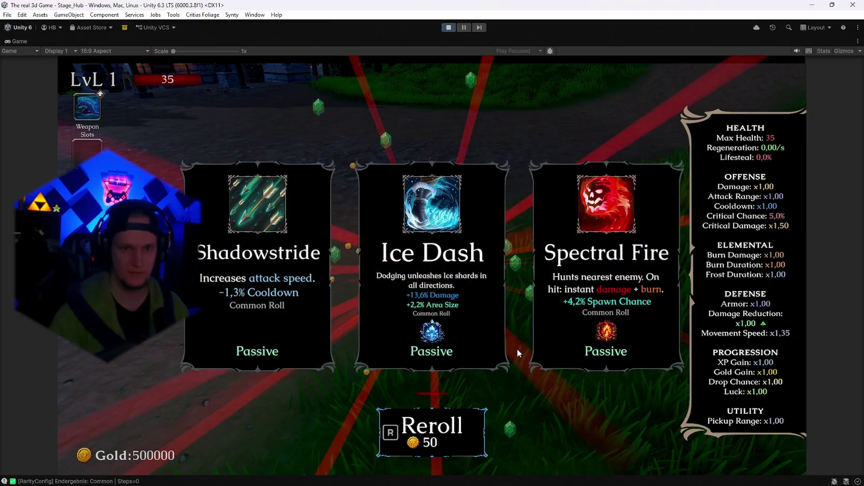
key(r)
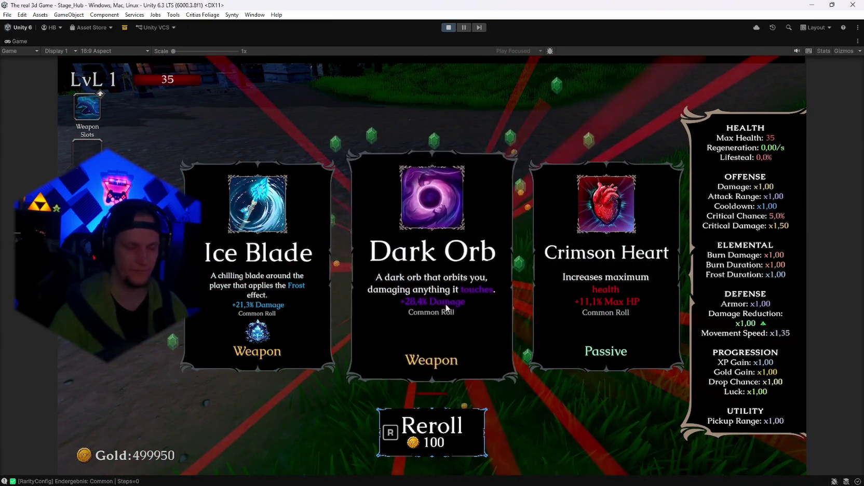
key(r)
key(r)
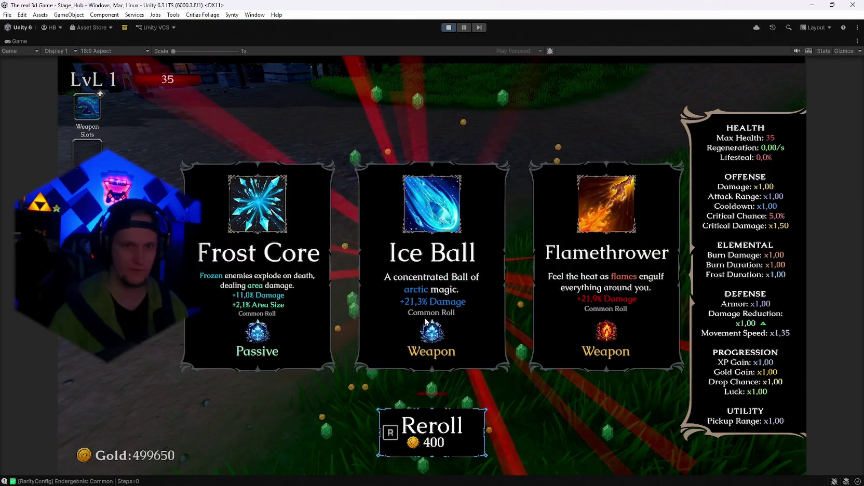
key(r)
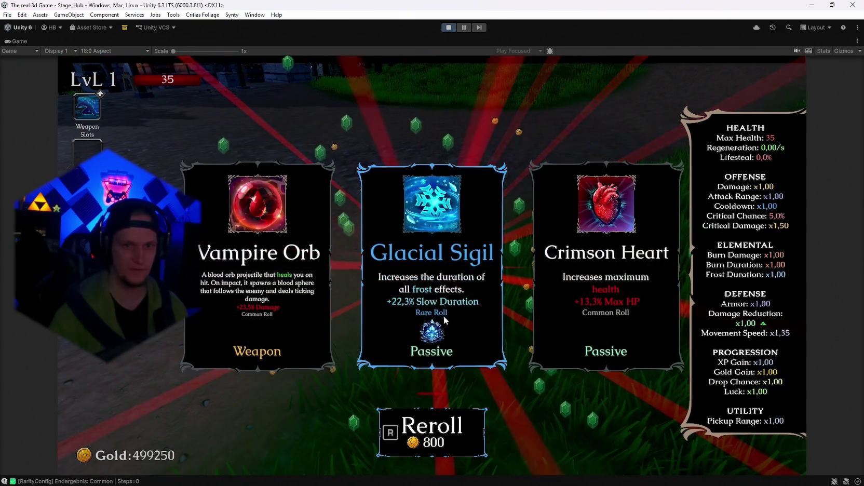
key(r)
key(r)
key(r)
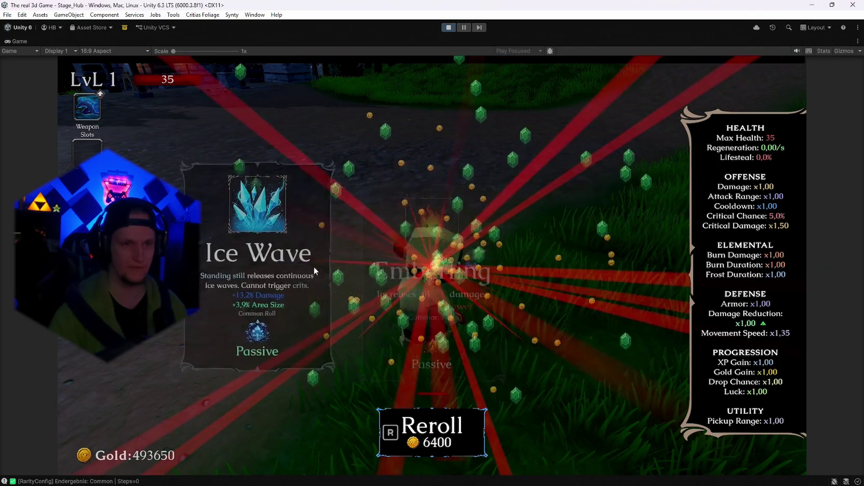
key(r)
key(r)
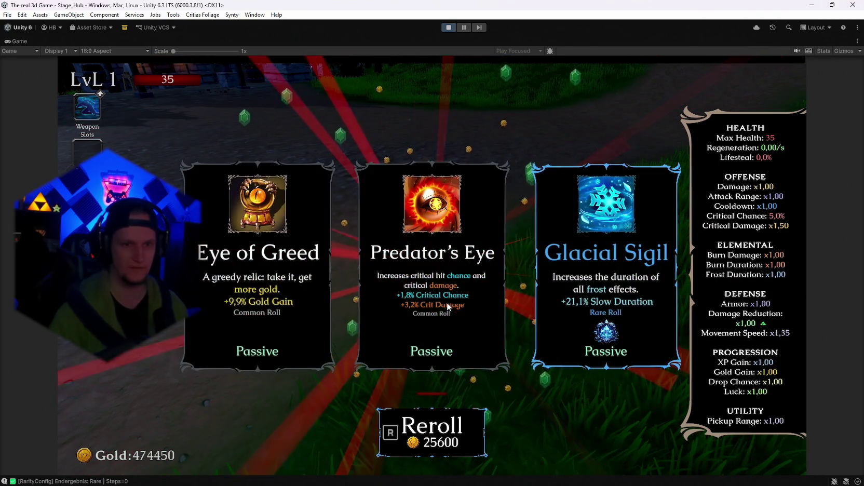
key(r)
key(r)
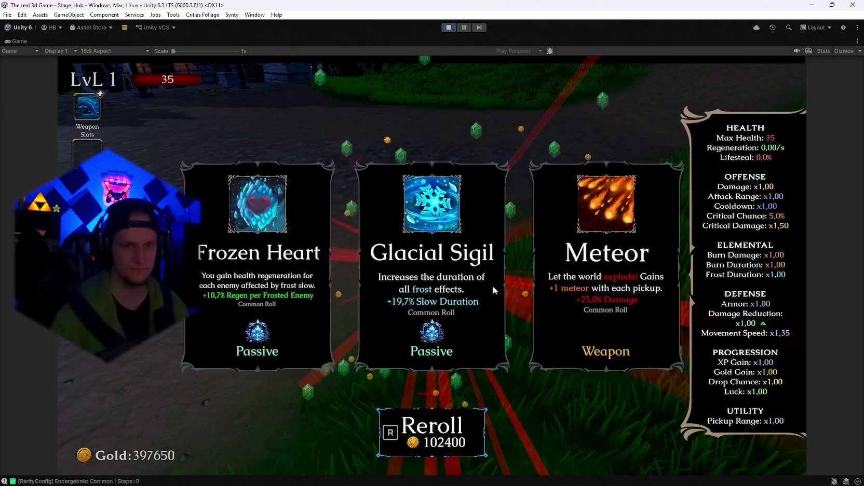
key(r)
key(r)
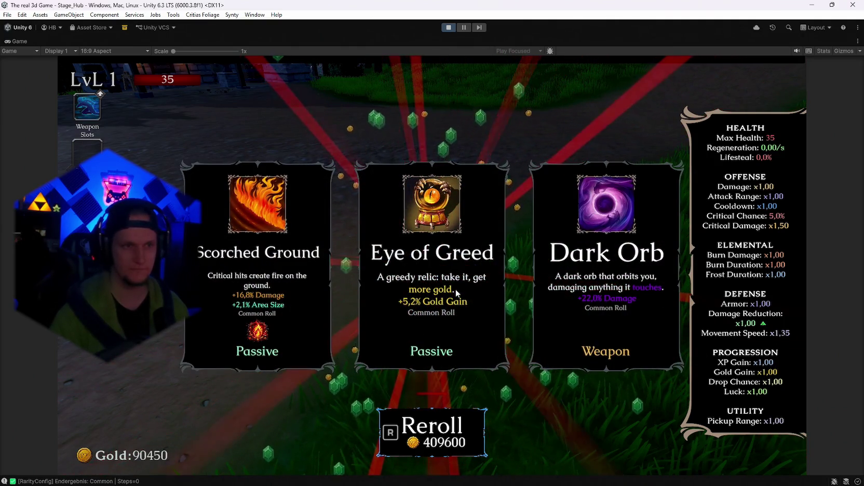
- Pick the Eye of Greed upgrade and start a screen capture
mouse_move(432, 320)
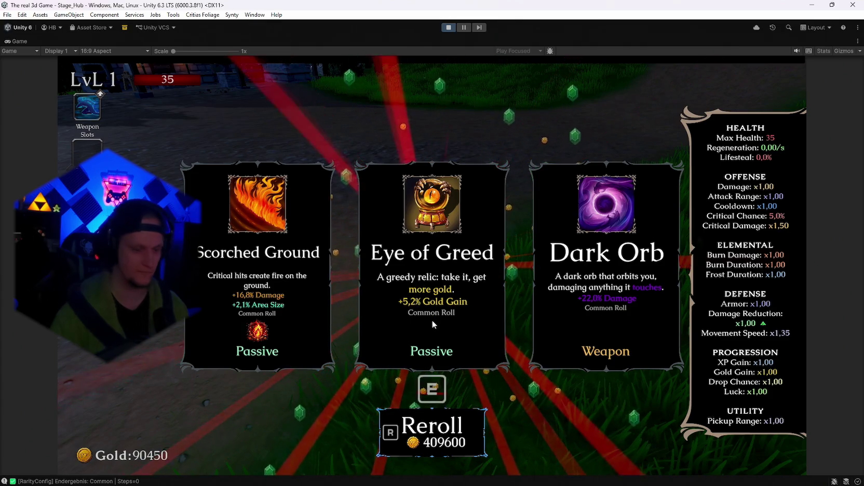
key(e)
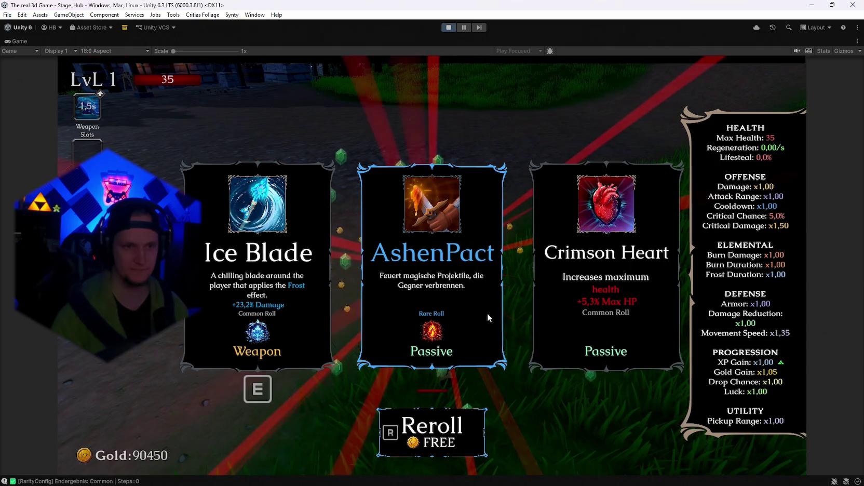
key(super+shift+s)
drag(520, 145, 347, 380)
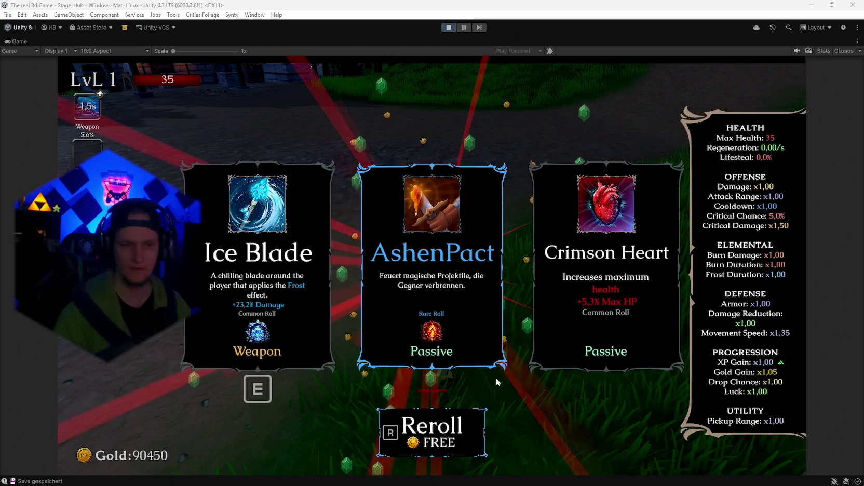
click(433, 270)
key(Escape)
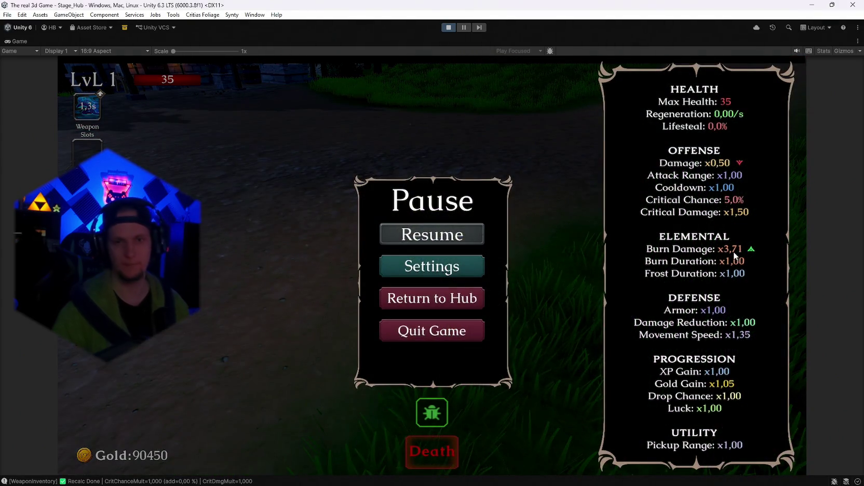
- Resume play, run toward the forest path and check the stats in the pause menu
key(Escape)
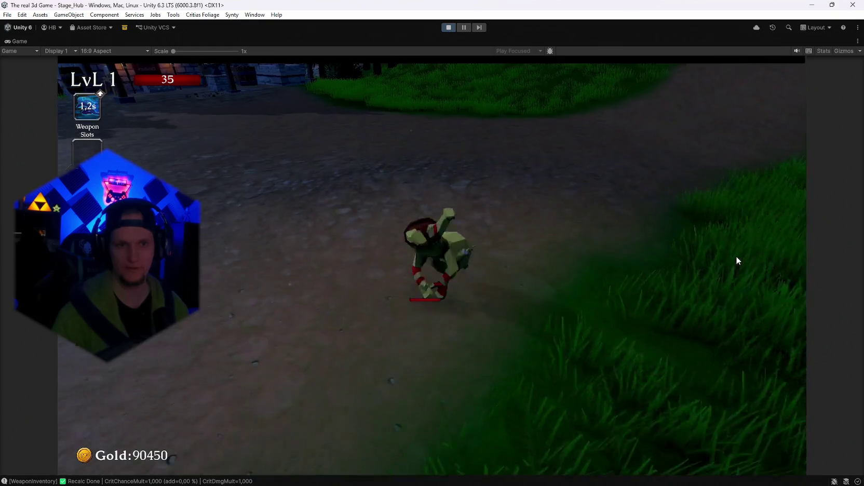
key(w)
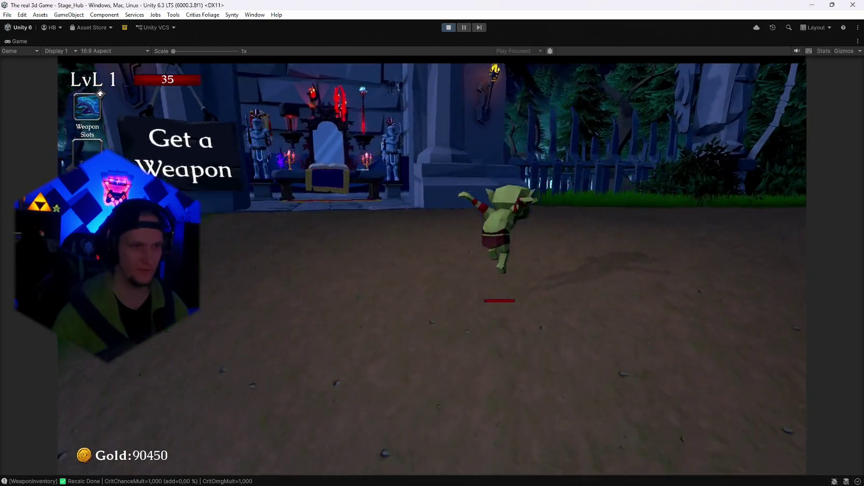
key(Escape)
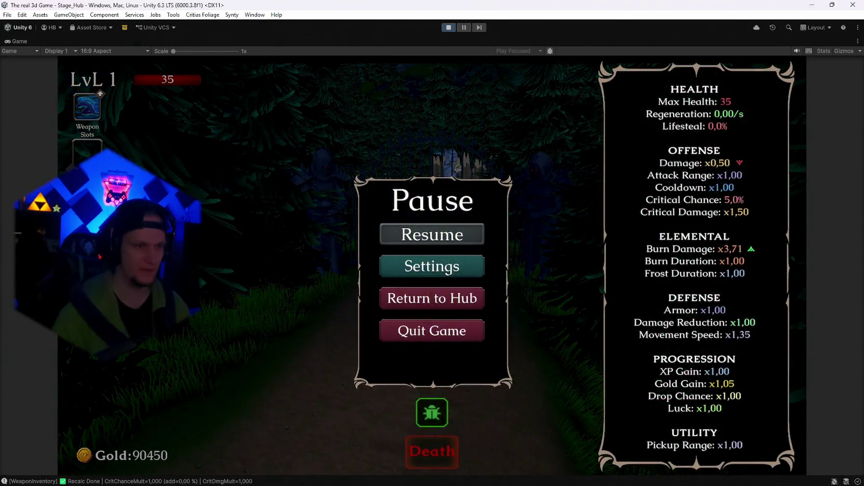
key(Escape)
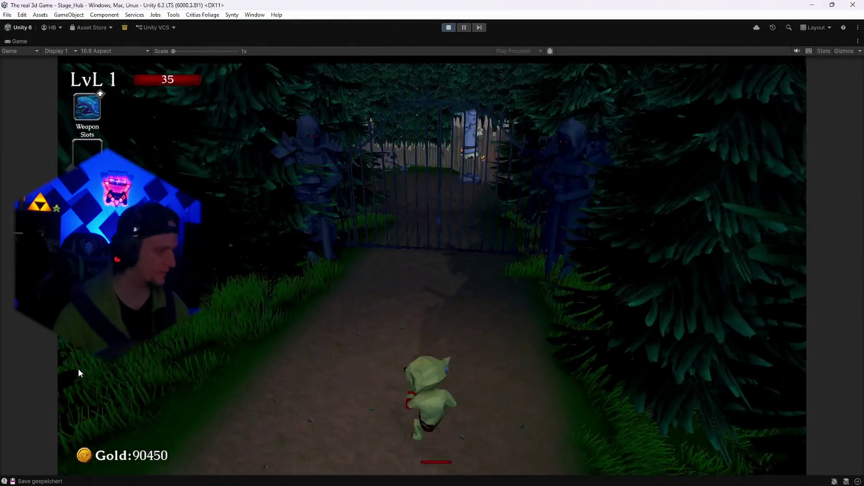
- Run on toward the forest gate to the next level-up and reroll its cards
key(w)
key(Escape)
key(Escape)
key(w)
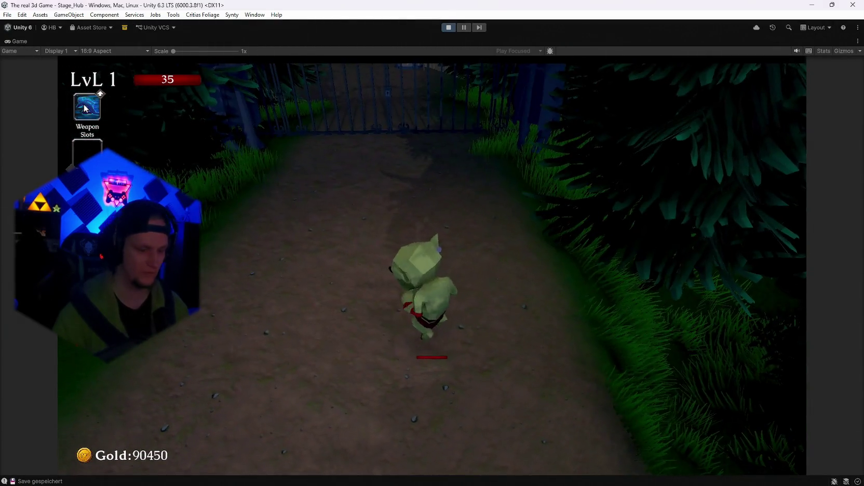
key(r)
key(r)
key(r)
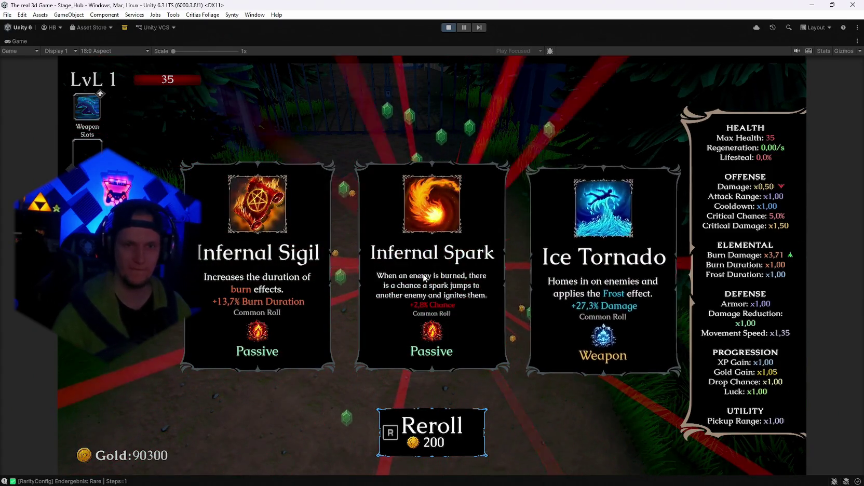
- Reroll the level-up cards four more times until AshenPact appears, then stop play mode with Ctrl+P
key(r)
key(r)
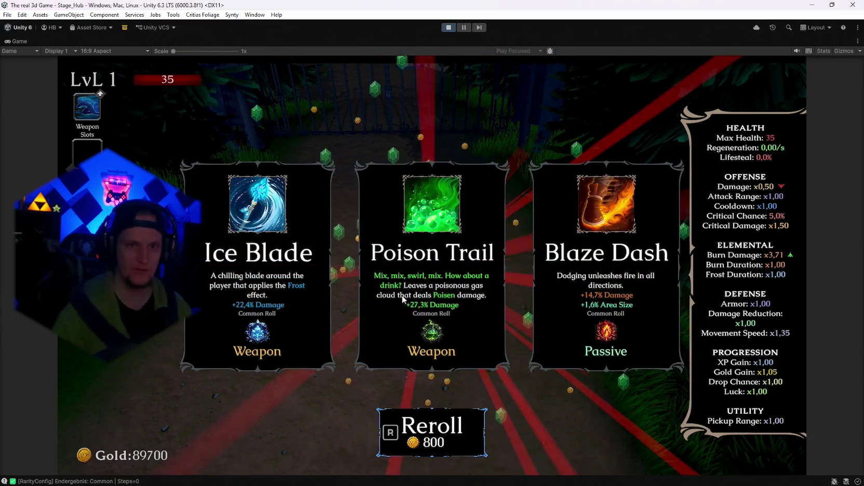
key(r)
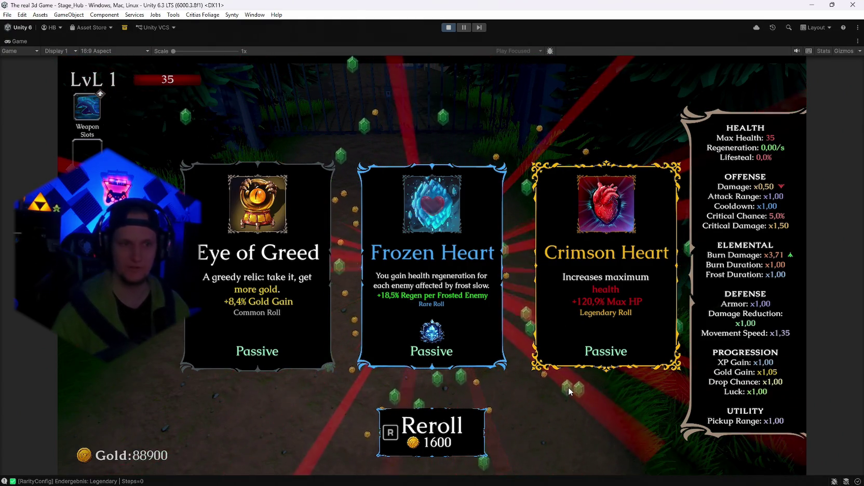
key(r)
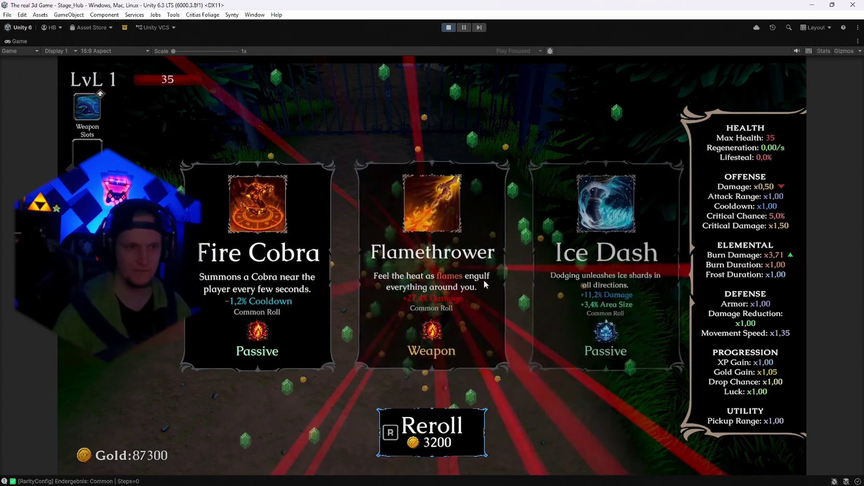
key(r)
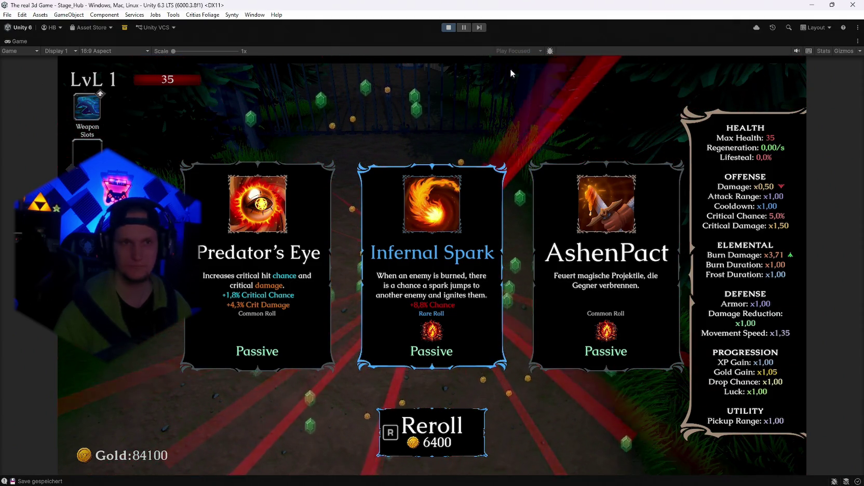
key(ctrl+p)
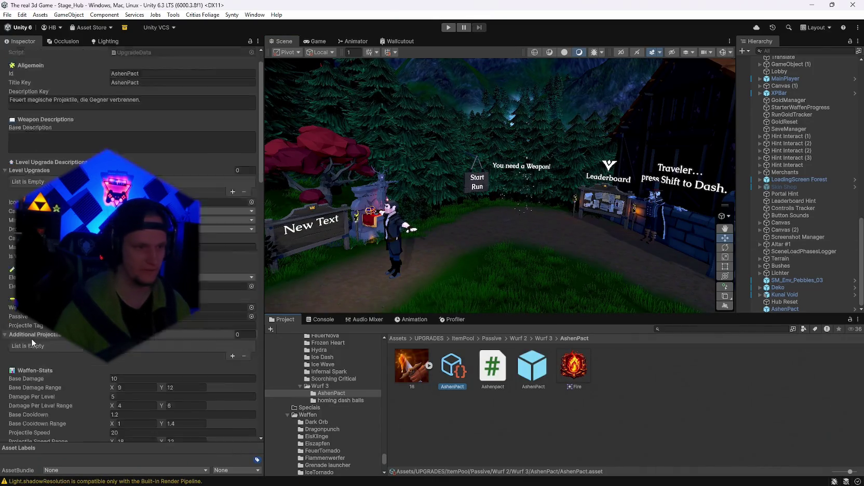
- Clear AshenPact's Displayed Stats list and add a first entry with Stat Type DMG
scroll(160, 341, down, 15)
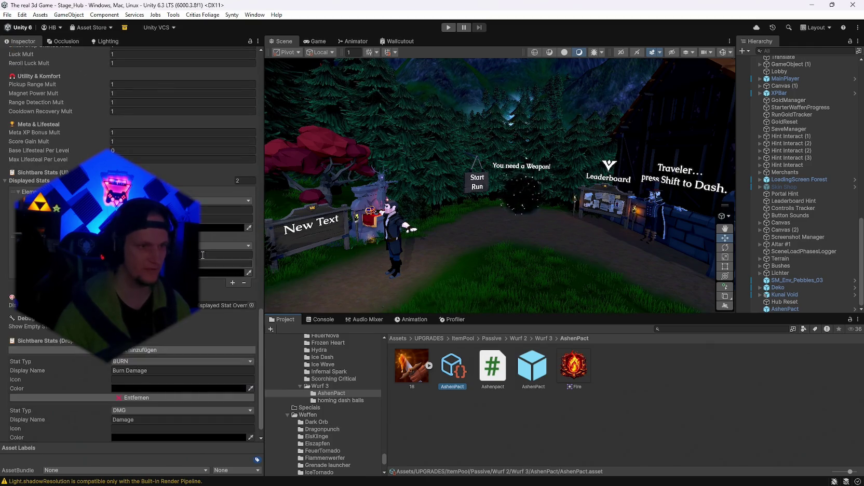
double_click(244, 288)
click(232, 365)
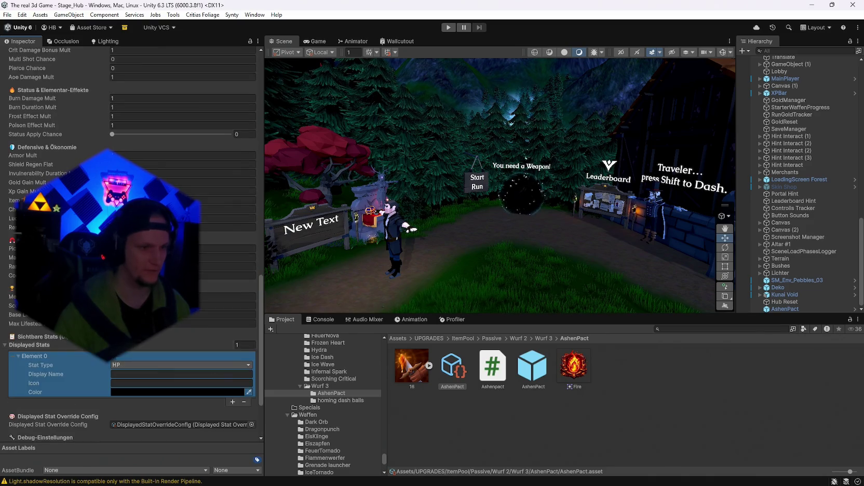
scroll(232, 337, down, 3)
click(234, 279)
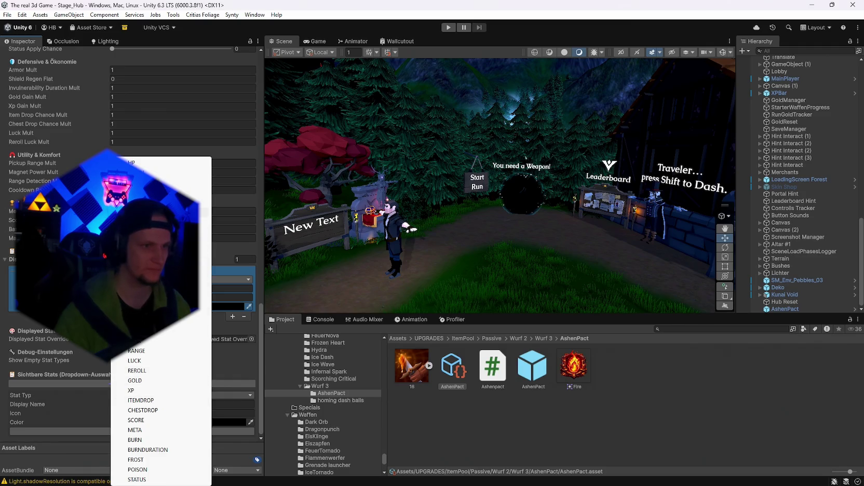
click(136, 172)
text(Damage)
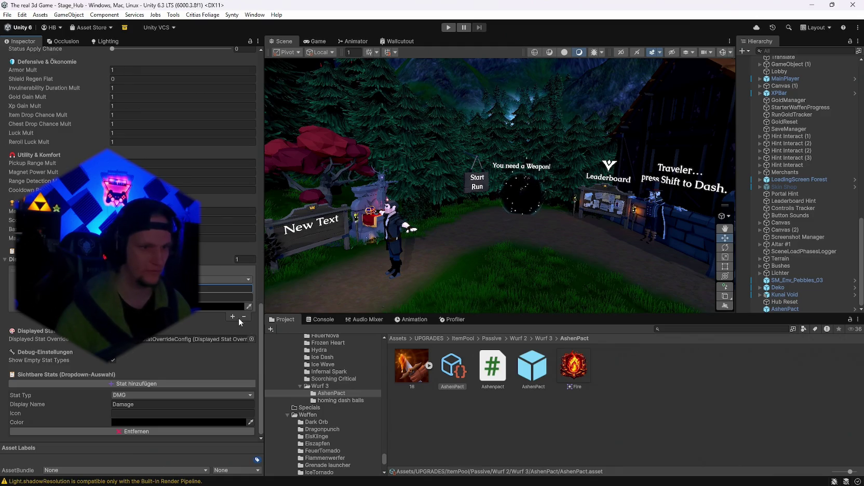
- Add a second Displayed Stats entry with Stat Type BURN and enter play mode
click(233, 317)
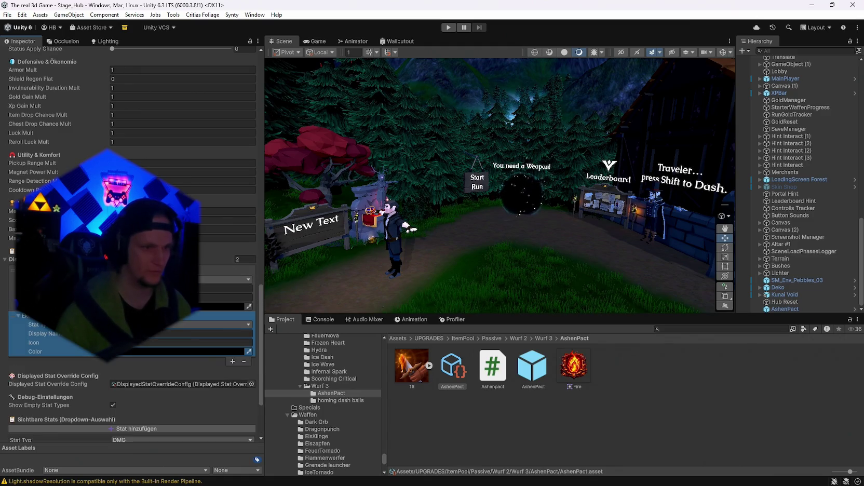
click(234, 324)
click(149, 440)
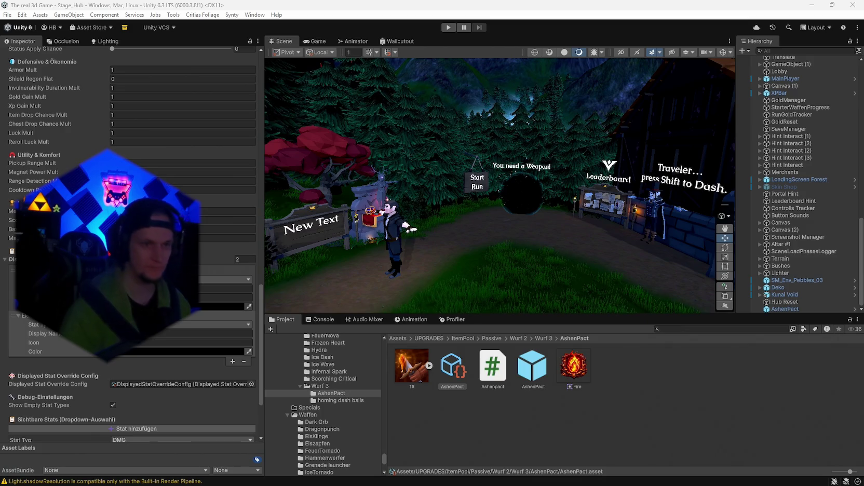
click(448, 28)
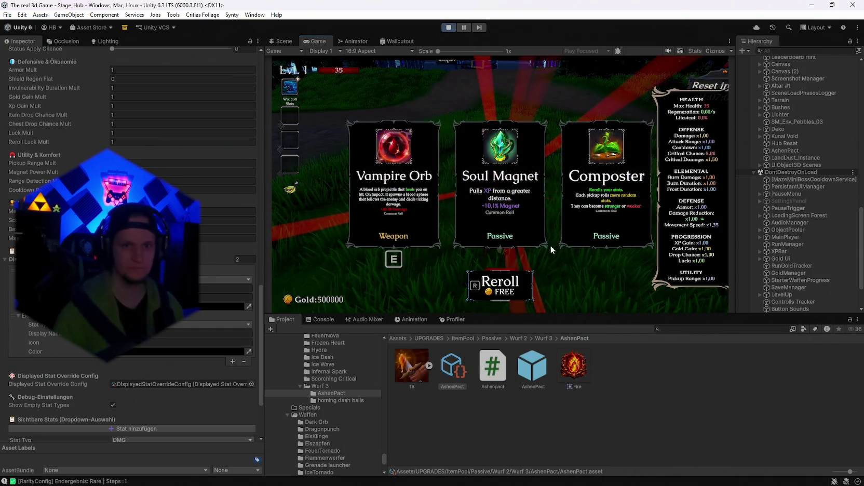
- Take Soul Magnet, reroll the next offer five times and take Glacial Sigil
key(r)
click(530, 229)
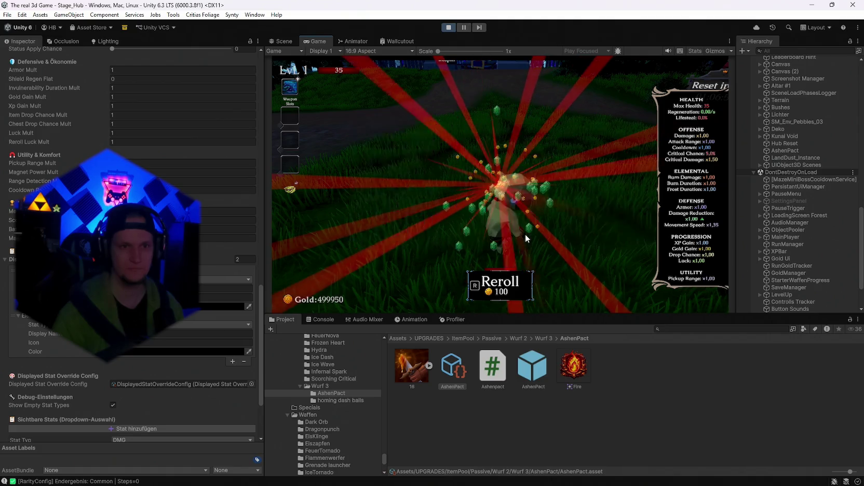
key(r)
key(r)
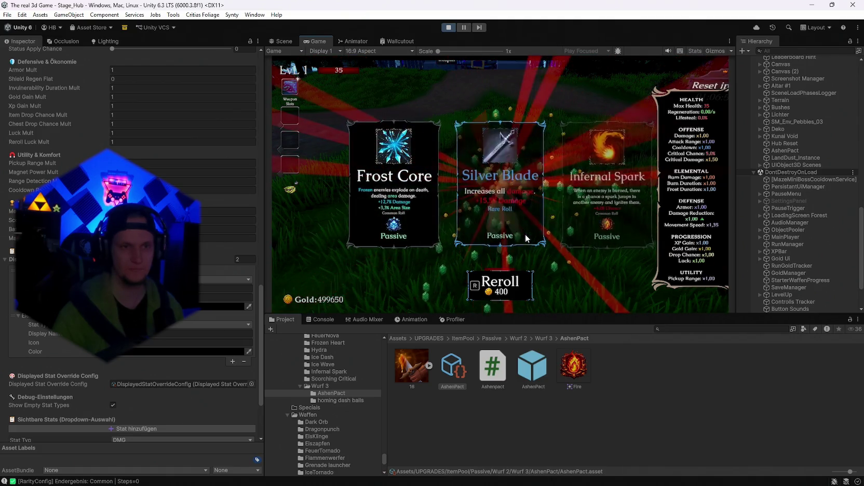
key(r)
key(r)
key(r)
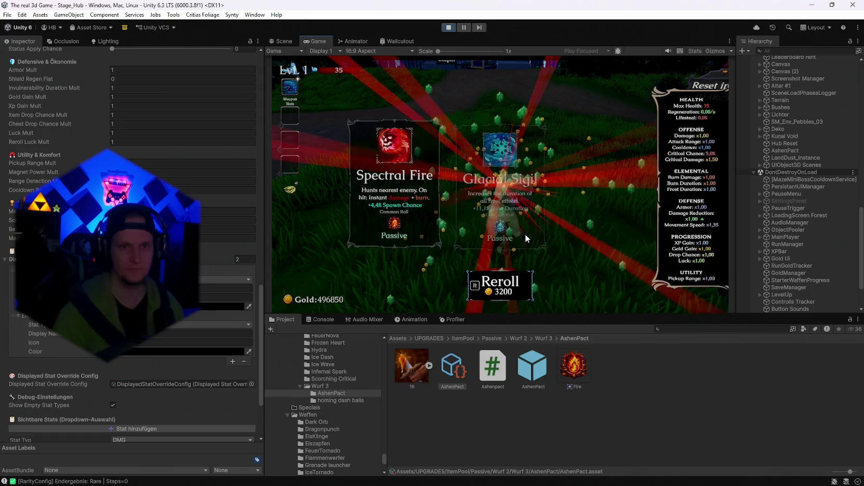
key(r)
key(r)
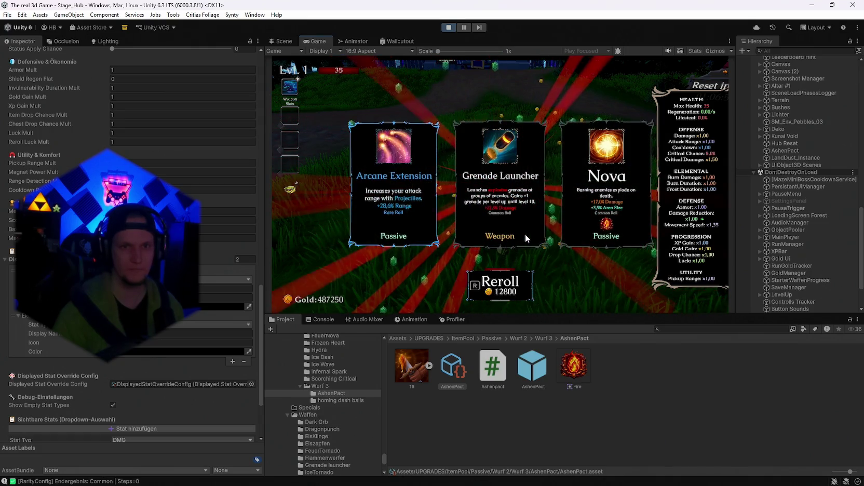
key(r)
key(r)
key(r)
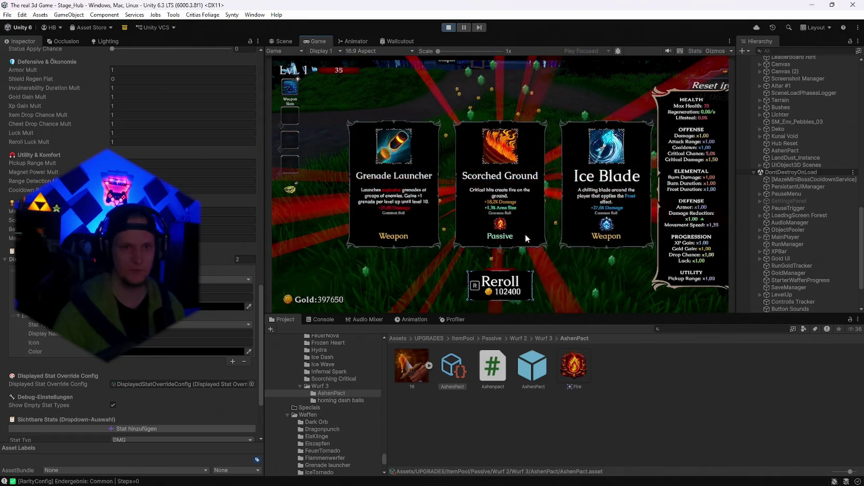
key(r)
key(r)
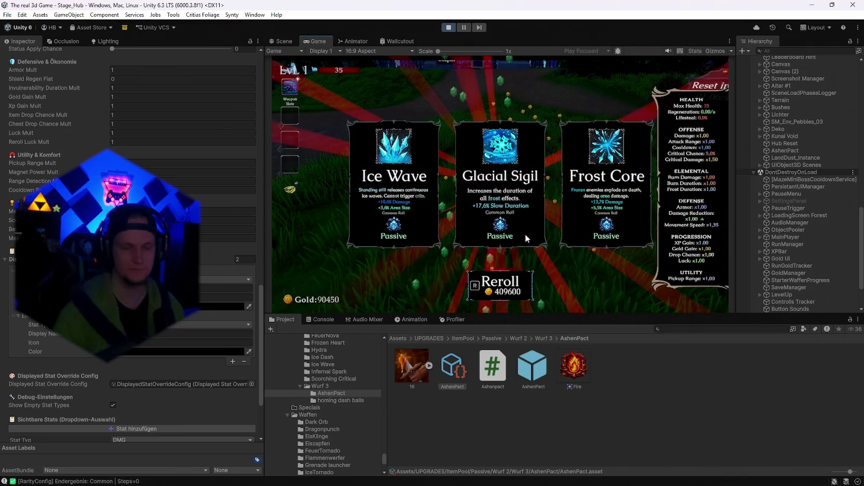
click(525, 234)
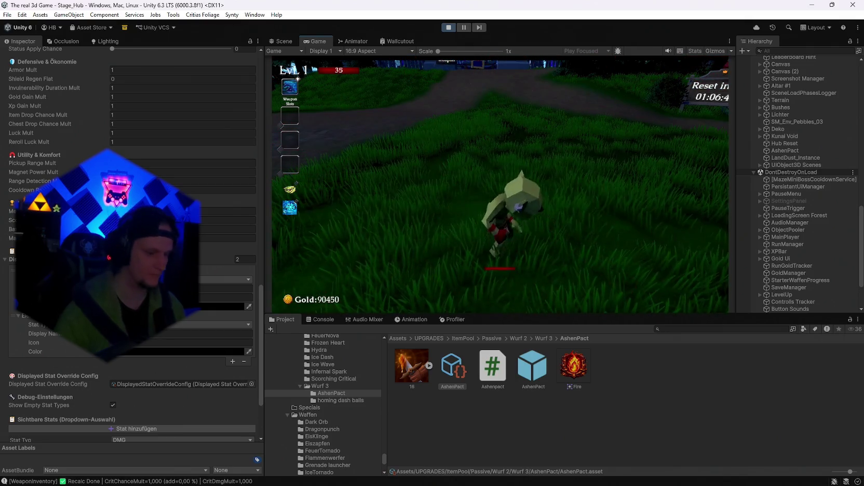
- Reroll the following level-up offer six times looking for AshenPact, then stop play mode
key(r)
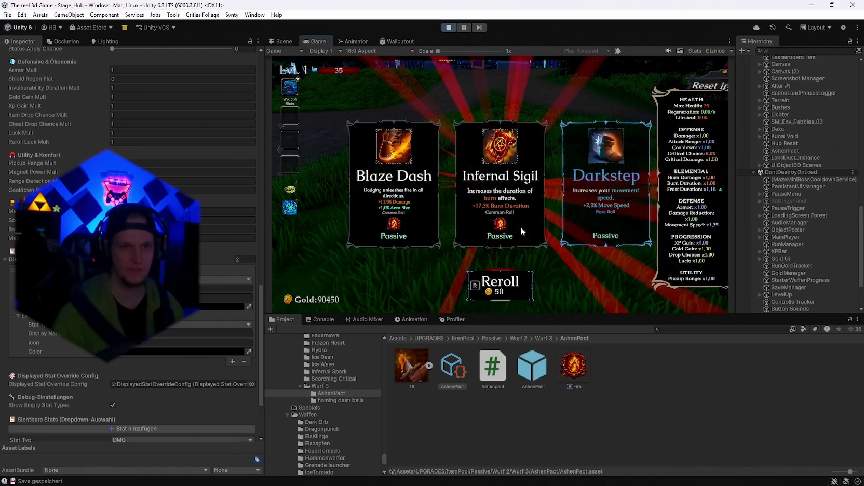
key(r)
key(r)
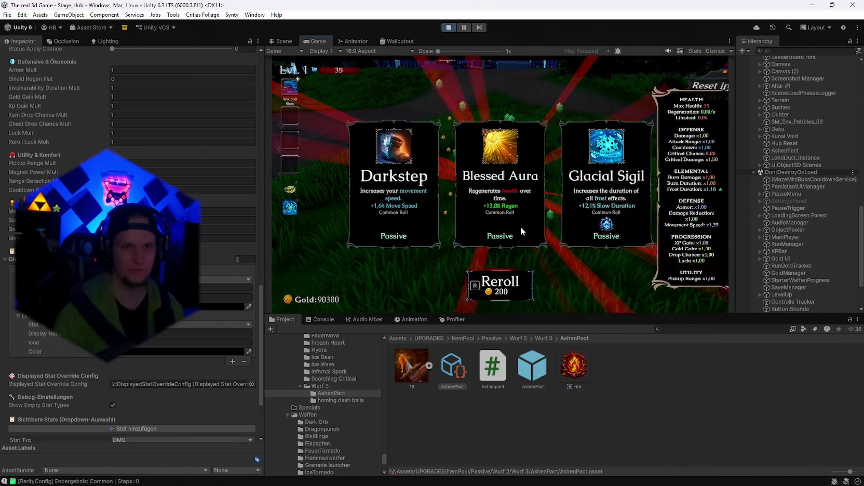
key(r)
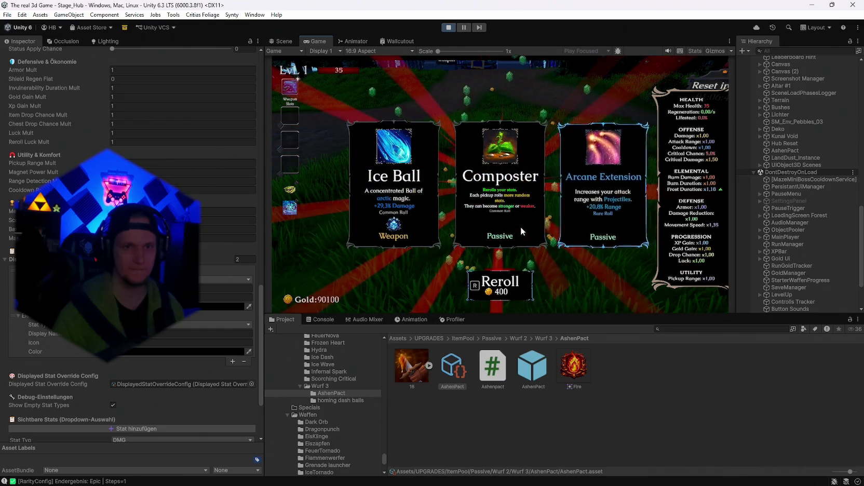
key(r)
key(r)
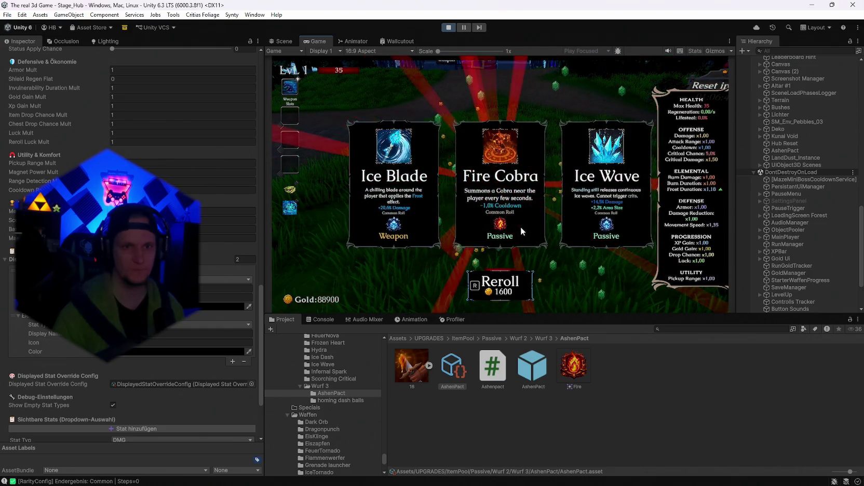
key(r)
key(r)
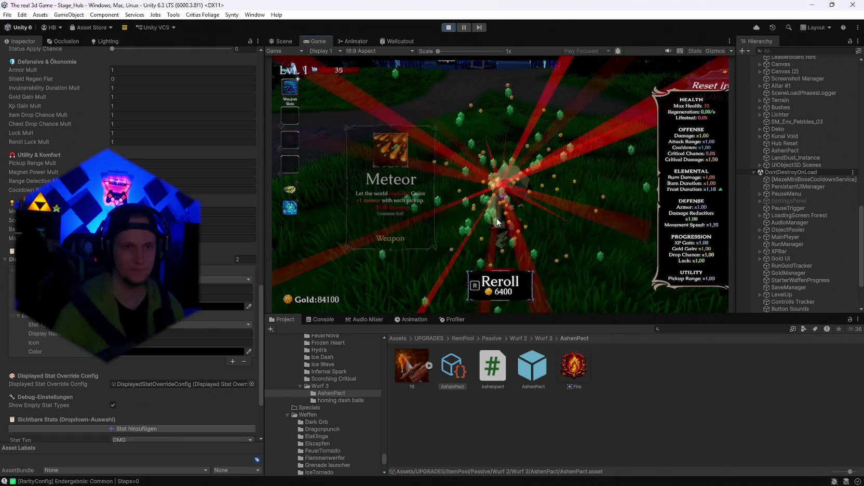
key(r)
key(r)
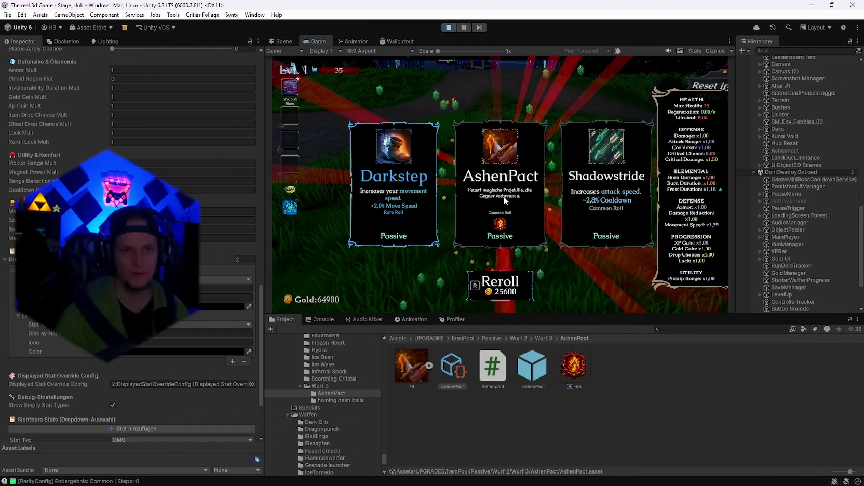
click(448, 28)
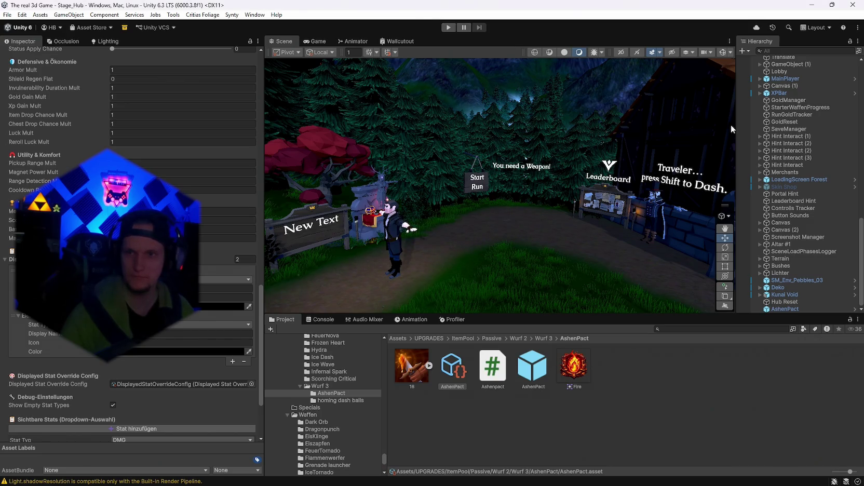
- Re-enter play mode with Ctrl+P for a fresh level-1 run holding 500000 gold
key(ctrl+p)
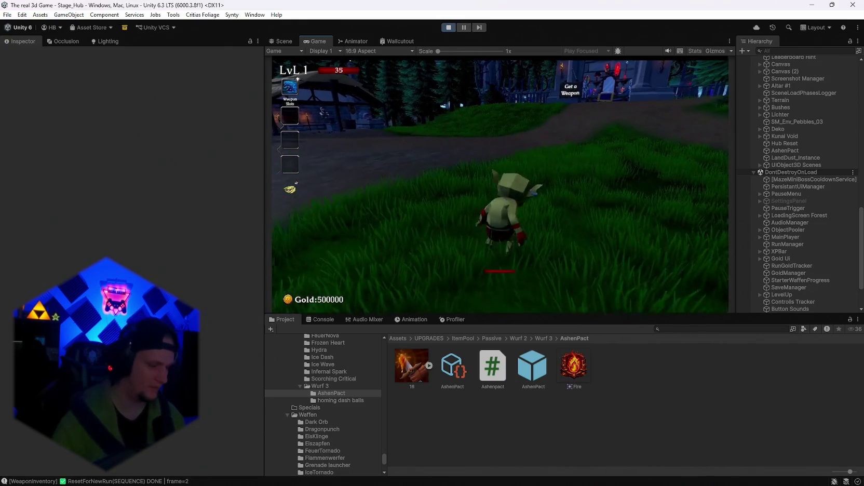
- Show the Console log and reroll the level-up card offer a few times
key(r)
key(r)
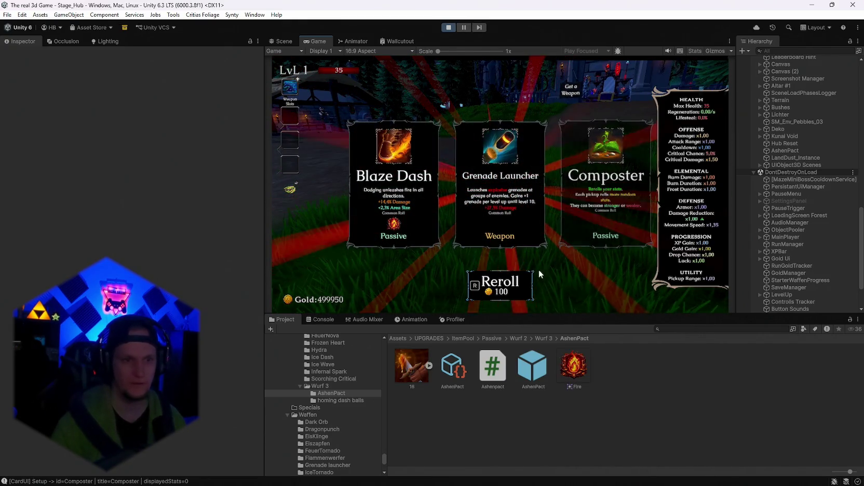
click(320, 320)
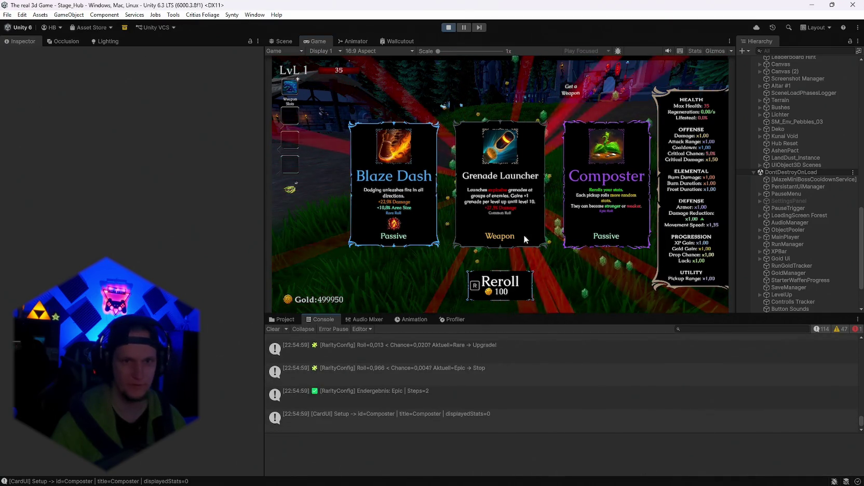
click(497, 290)
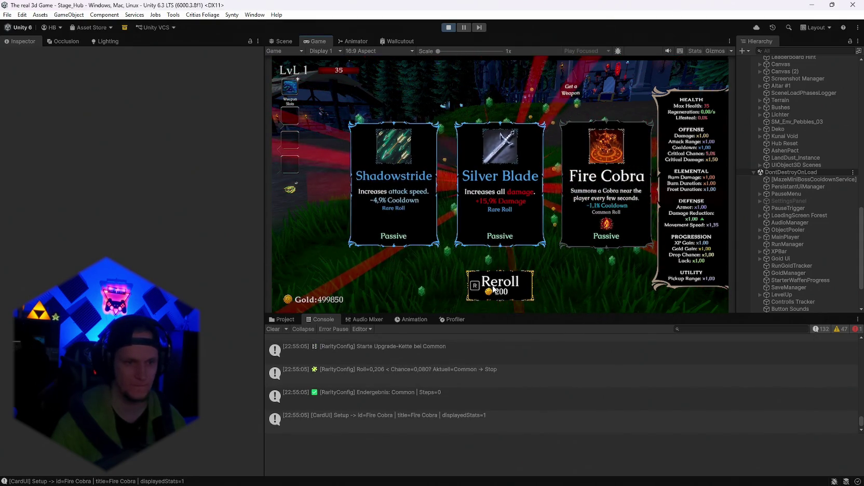
click(493, 289)
click(489, 290)
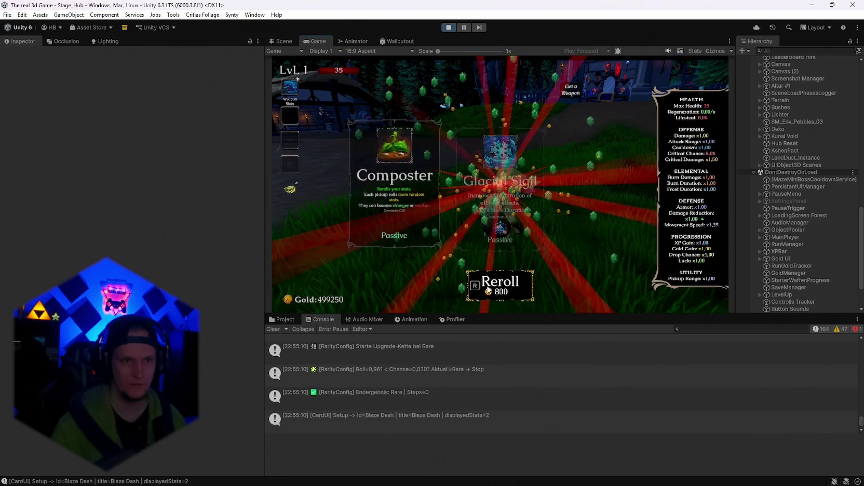
- Keep rerolling until AshenPact is offered, then scroll the Console up toward its setup log
click(489, 289)
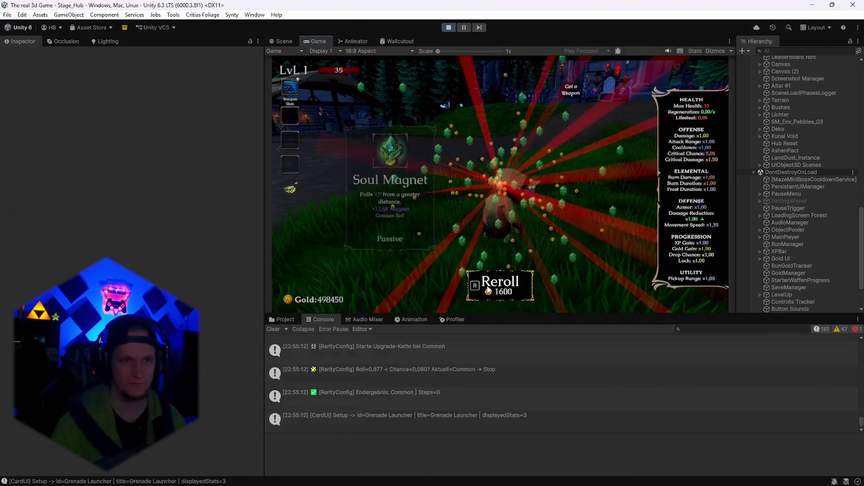
click(488, 289)
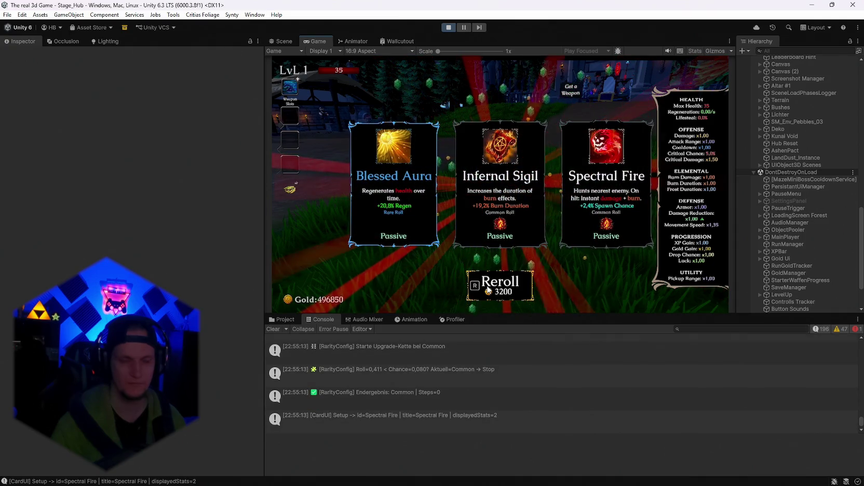
click(488, 290)
click(488, 290)
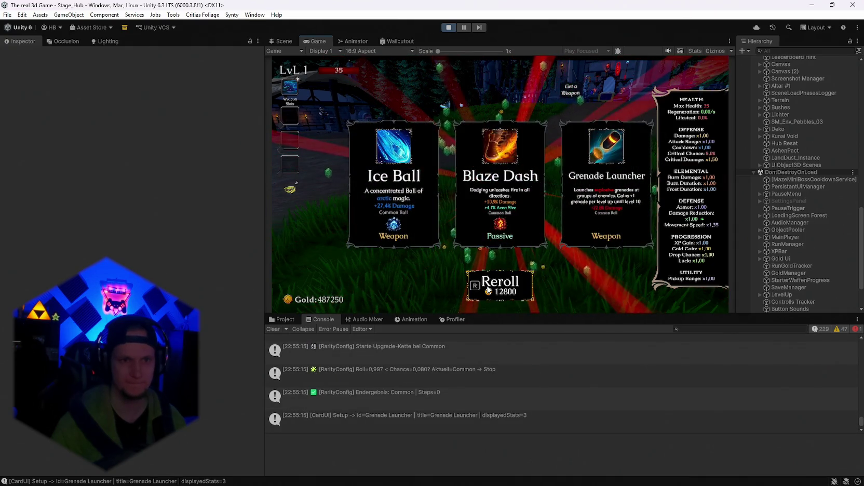
click(488, 290)
click(488, 290)
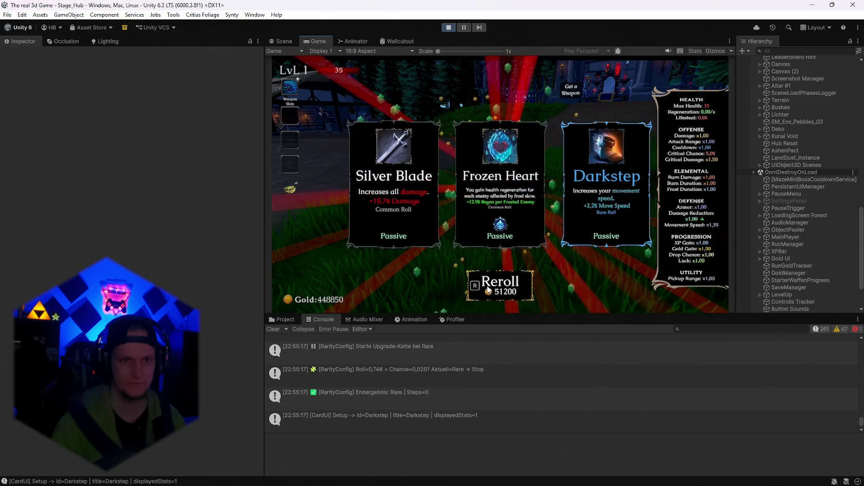
click(488, 289)
click(488, 290)
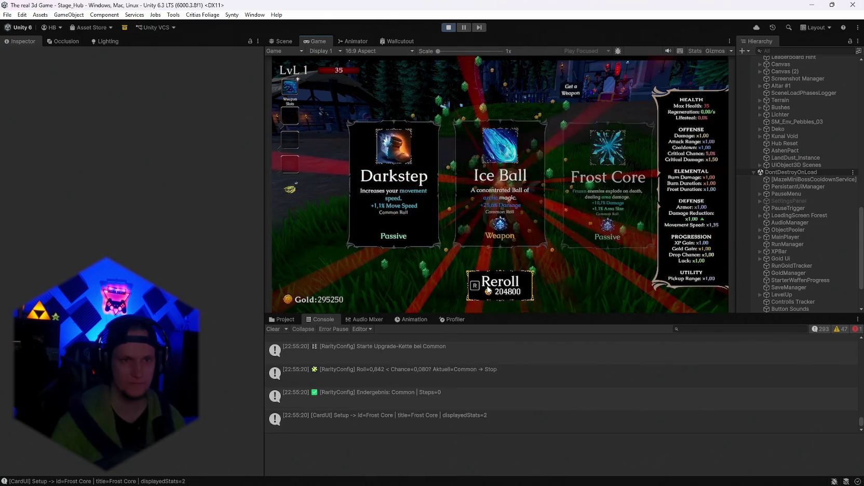
click(488, 290)
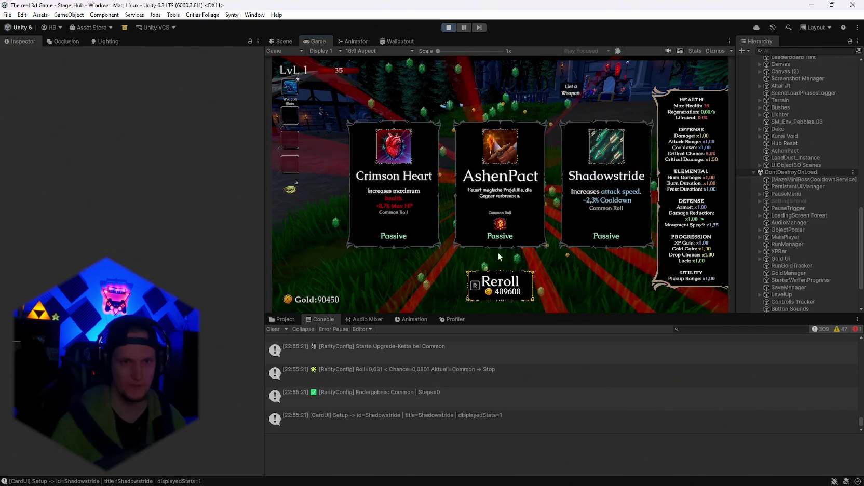
scroll(456, 421, up, 3)
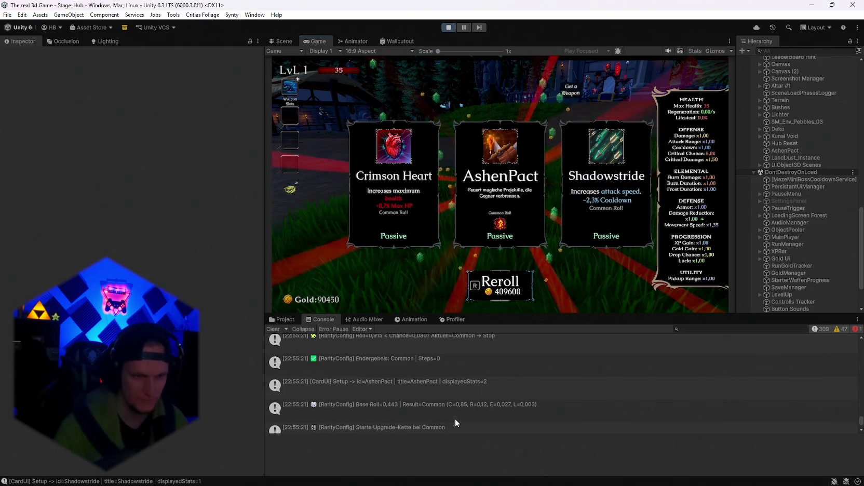
click(693, 329)
- Filter the Console by 'ashen' to inspect the AshenPact setup entry, then clear the filter and stop play
text(as)
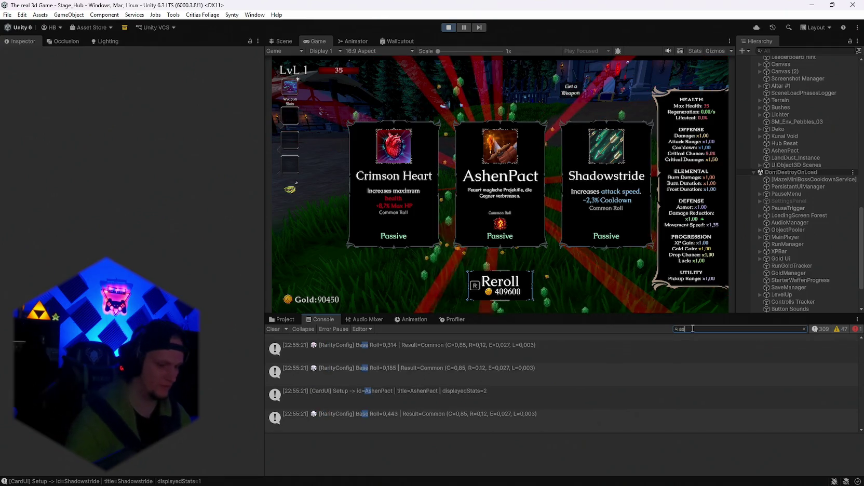
text(hen)
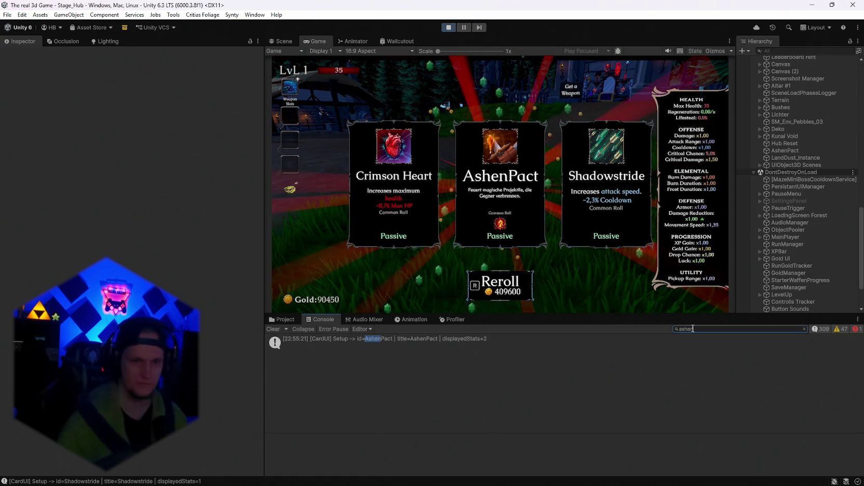
click(450, 342)
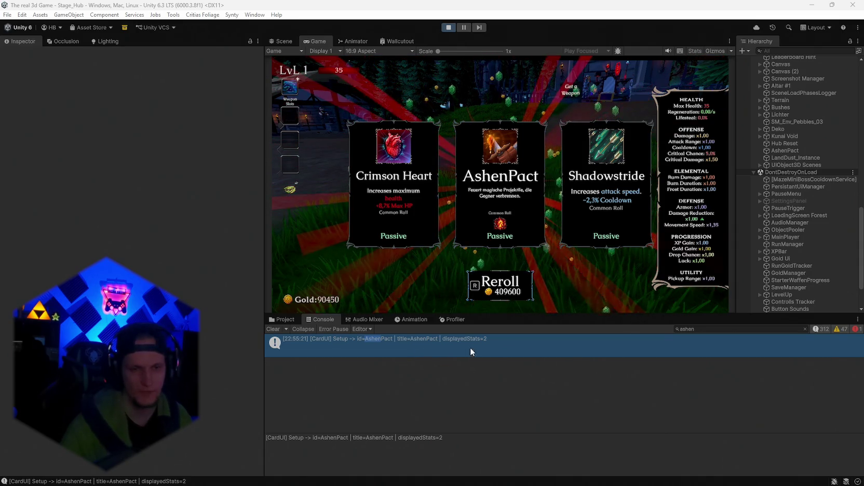
click(703, 328)
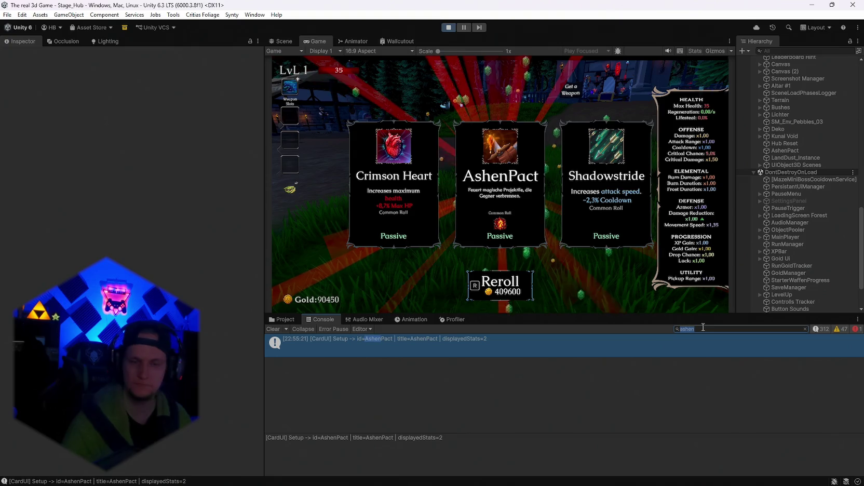
key(BackSpace)
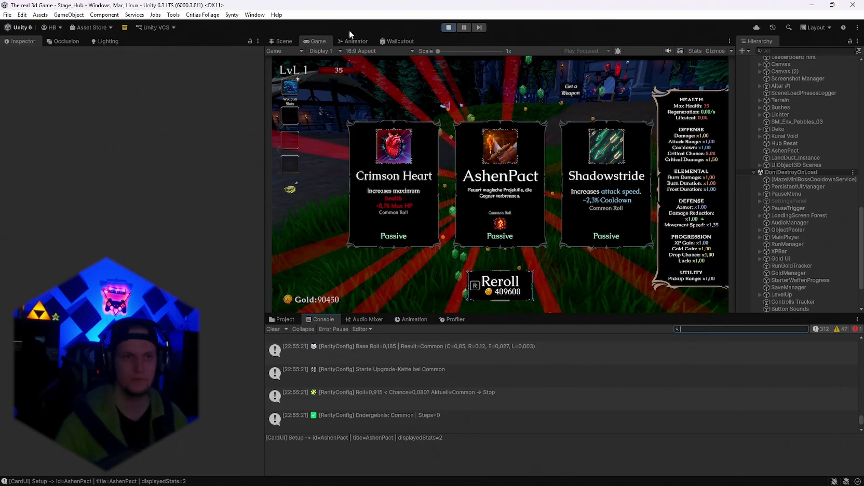
click(449, 27)
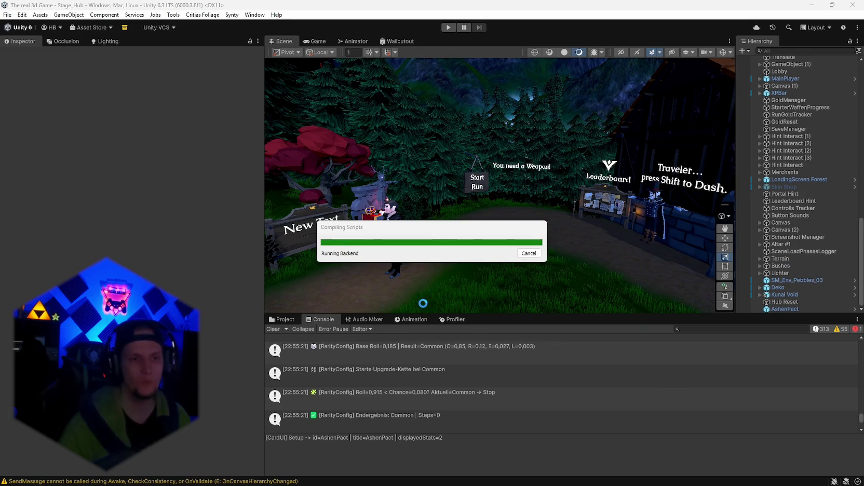
- Set AshenPact's Displayed Stats Element 0 colour to white in the Inspector, then enter play mode
click(281, 320)
click(452, 366)
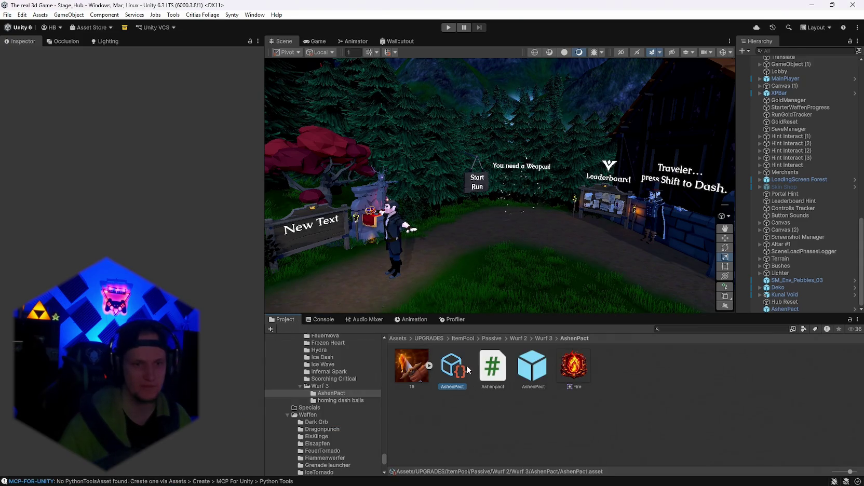
scroll(130, 233, down, 20)
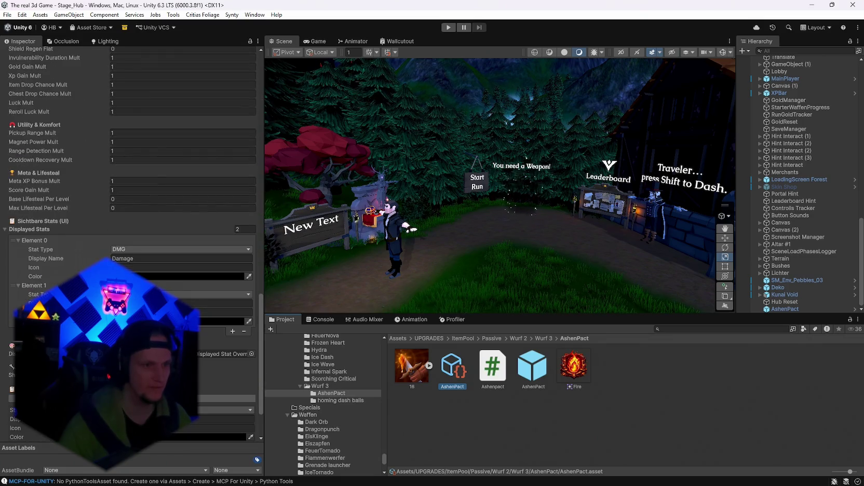
click(177, 276)
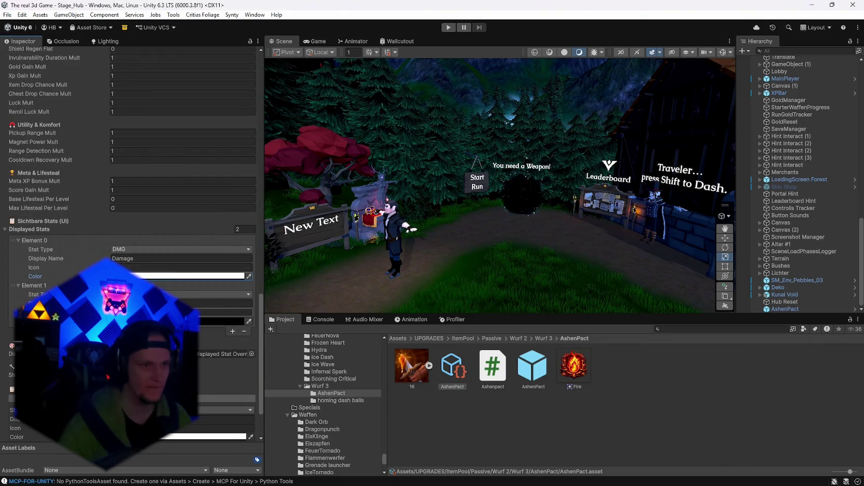
click(225, 196)
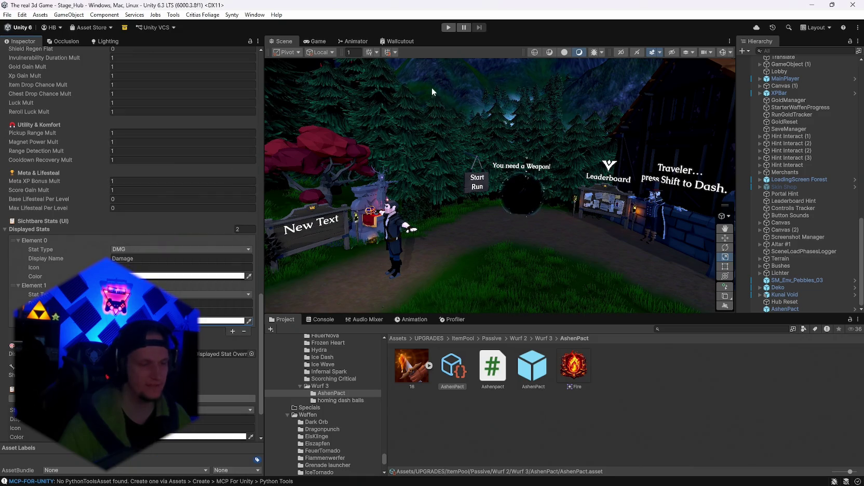
click(449, 27)
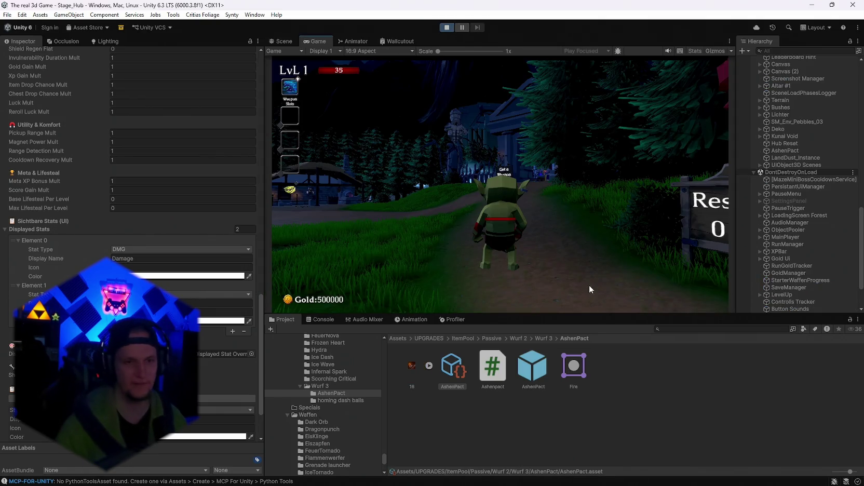
- Start a new run, maximize the Game view, reroll cards until AshenPact appears, then stop play
click(589, 285)
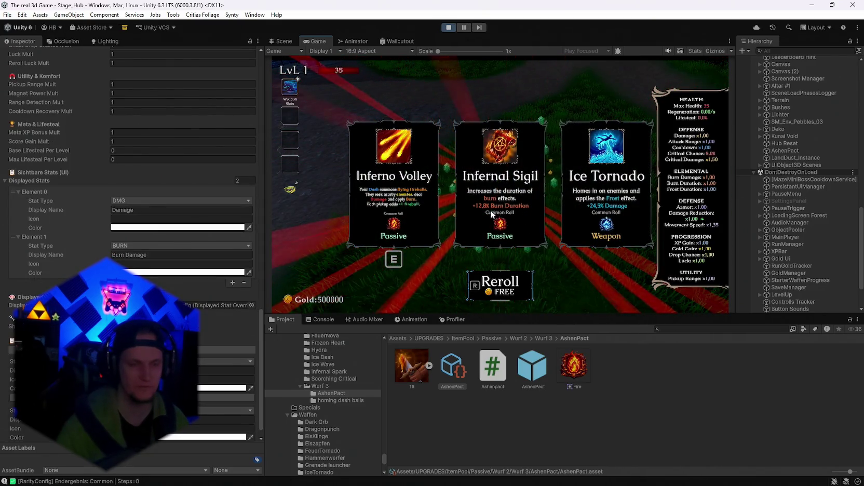
key(r)
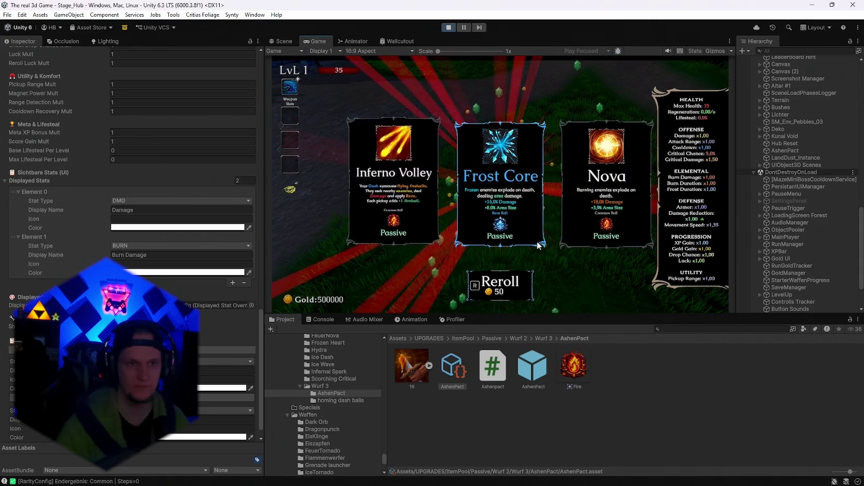
key(r)
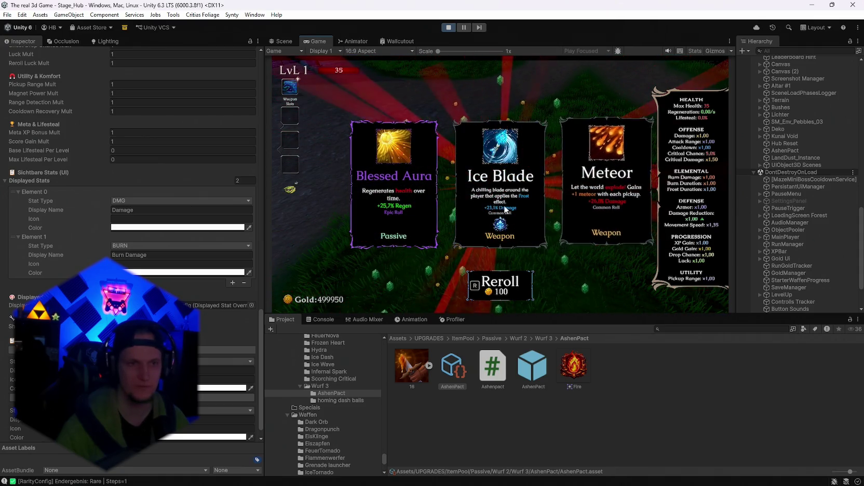
key(r)
key(r)
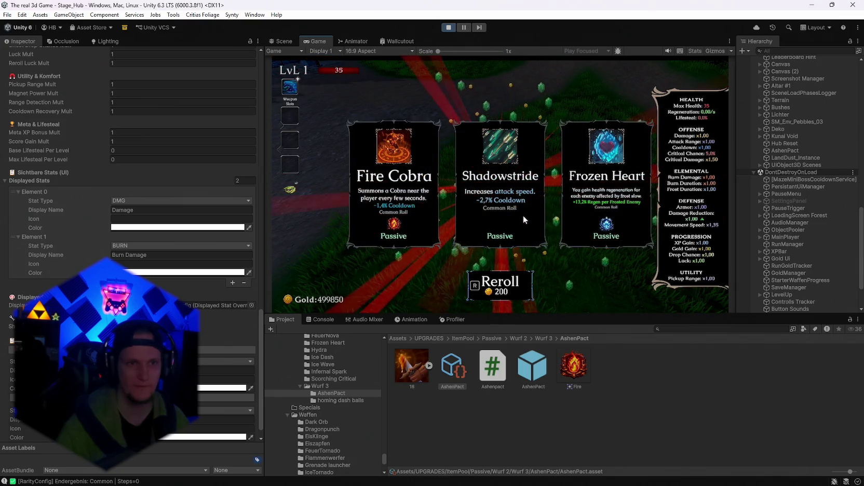
key(r)
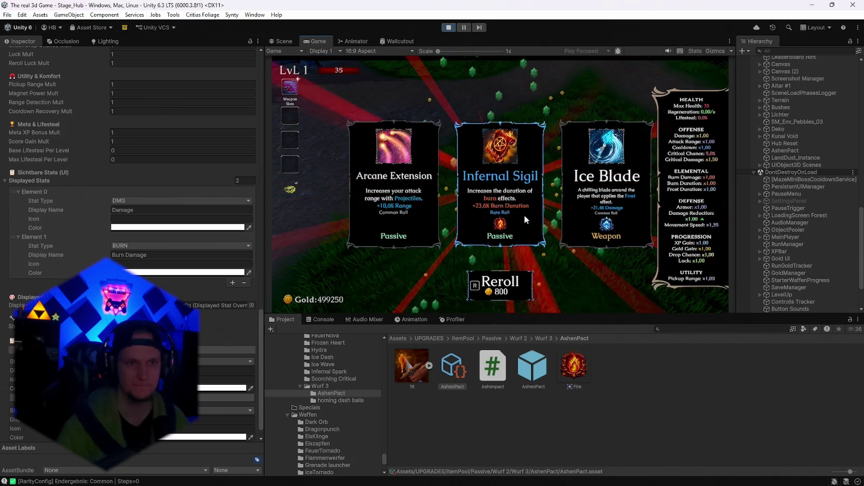
key(shift+space)
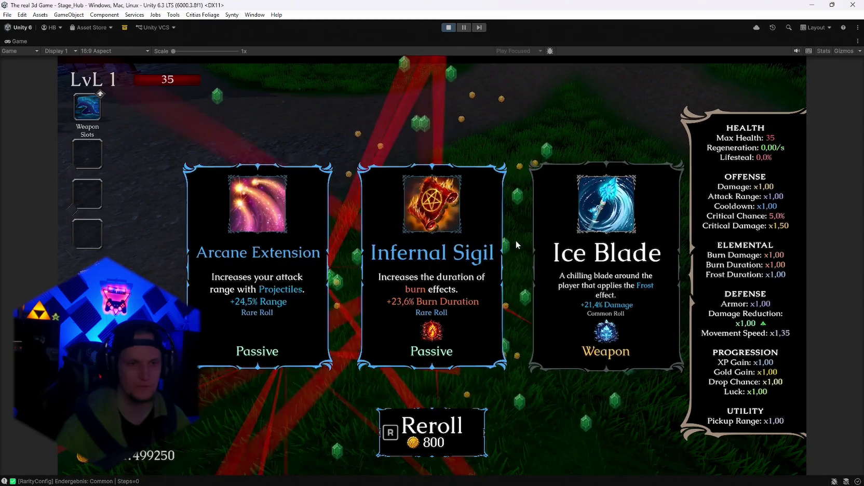
key(r)
key(r)
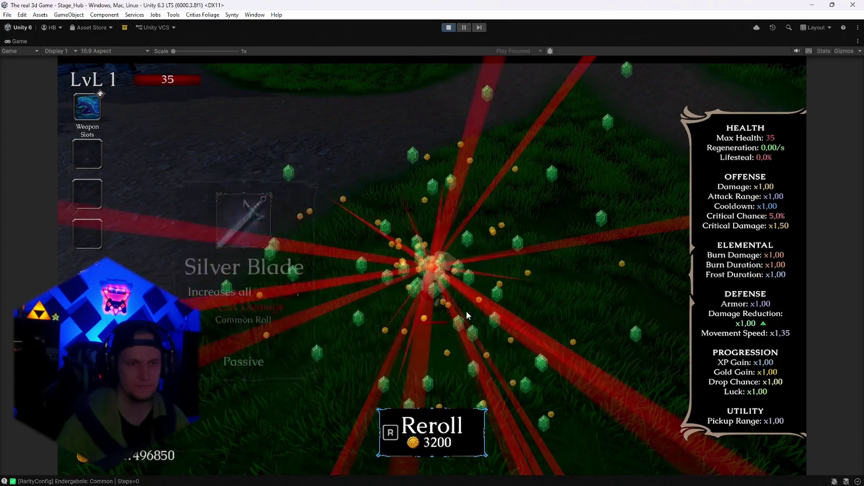
key(r)
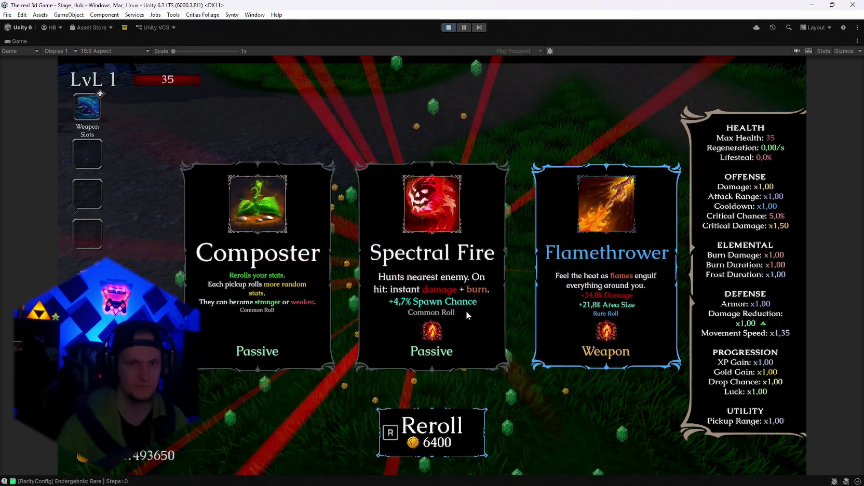
key(r)
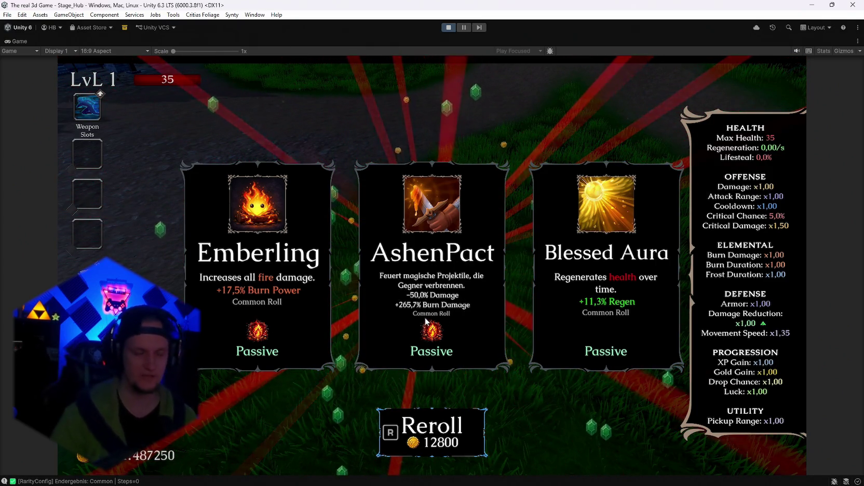
key(ctrl+p)
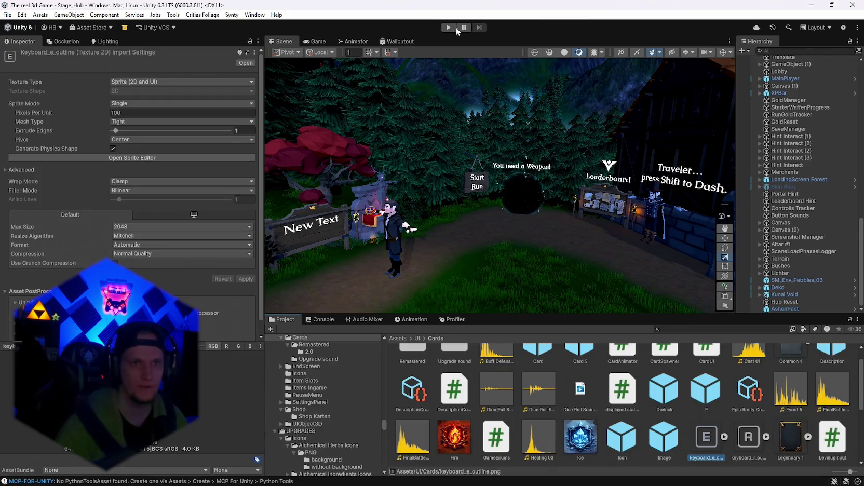
- Enter play mode and bring up the Meteor, Silver Blade and Vampire Orb level-up choice
click(455, 27)
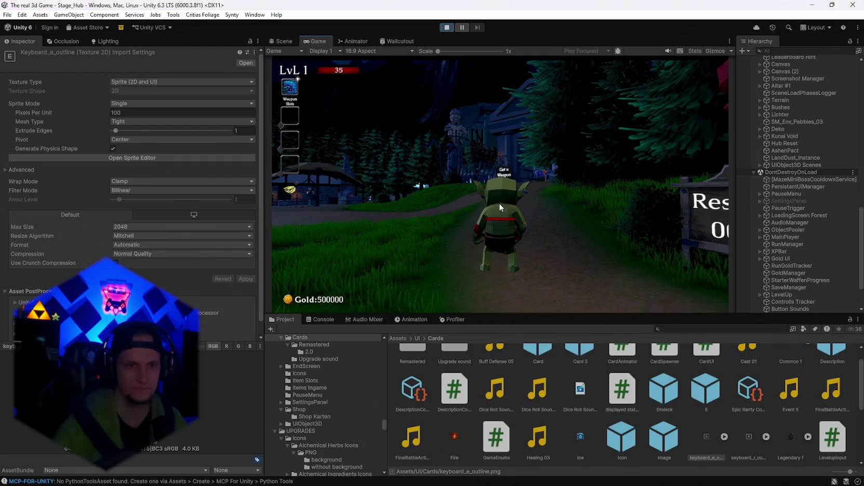
key(e)
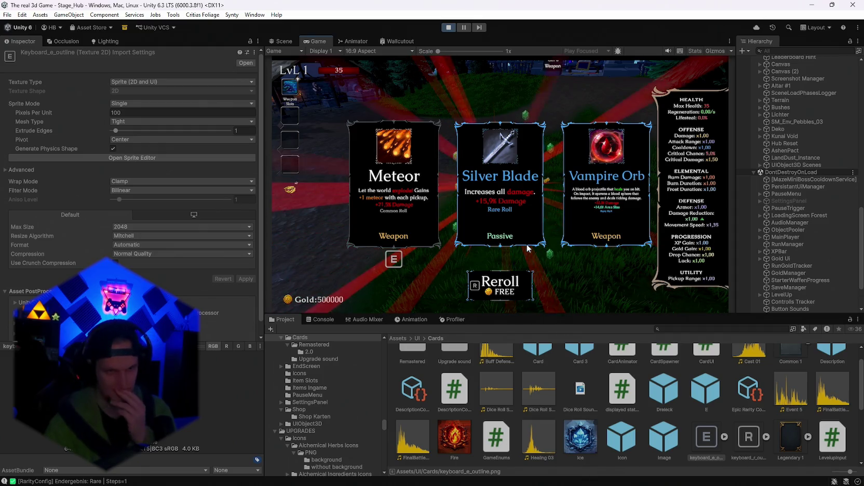
- Maximize the Game view, reroll until AshenPact shows −50,0% Damage and +270,1% Burn Damage, then stop
double_click(310, 42)
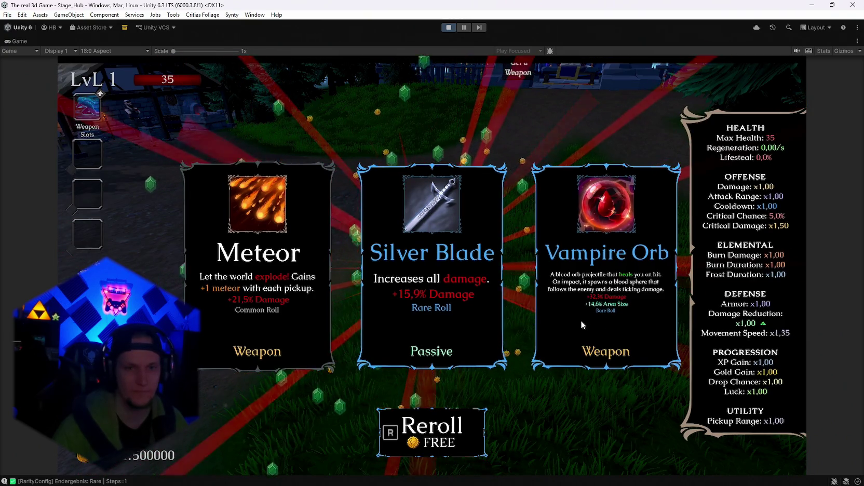
key(r)
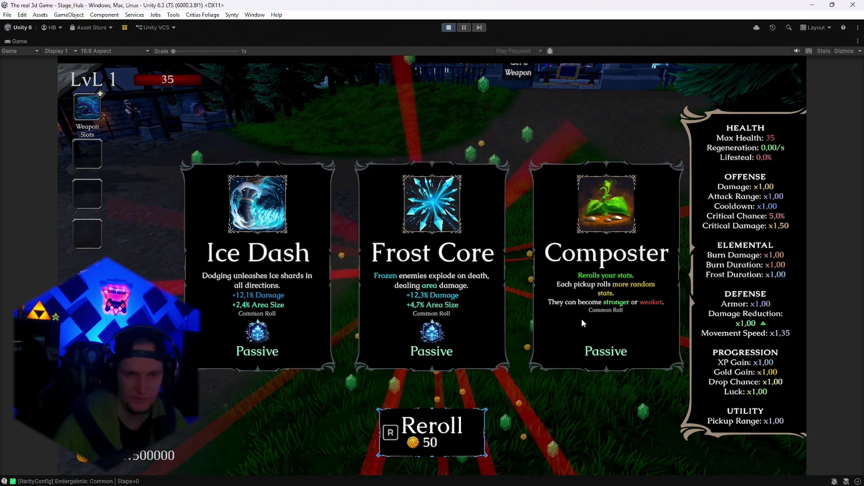
key(r)
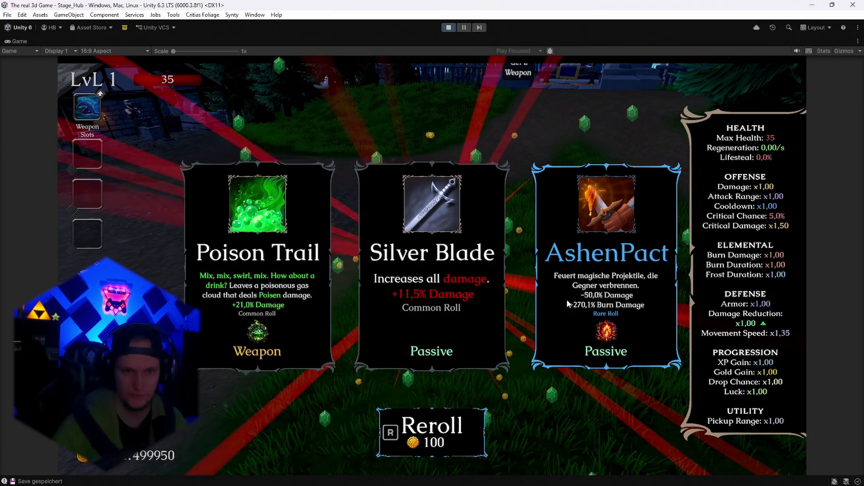
click(448, 27)
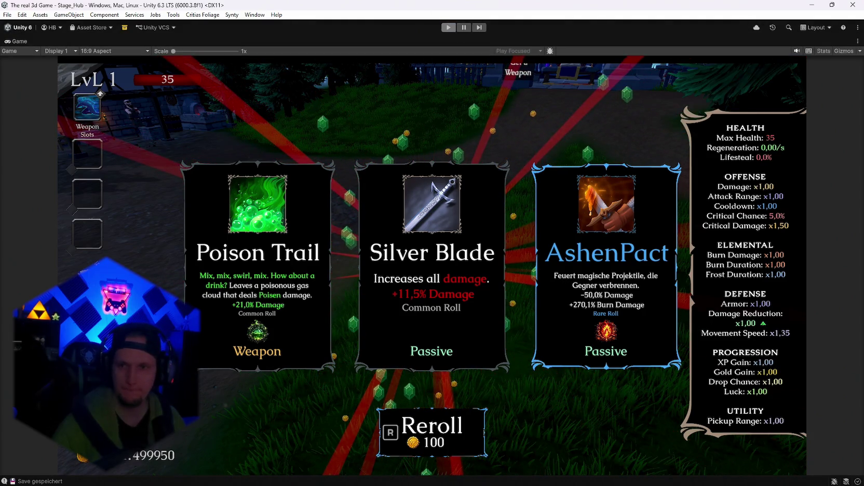
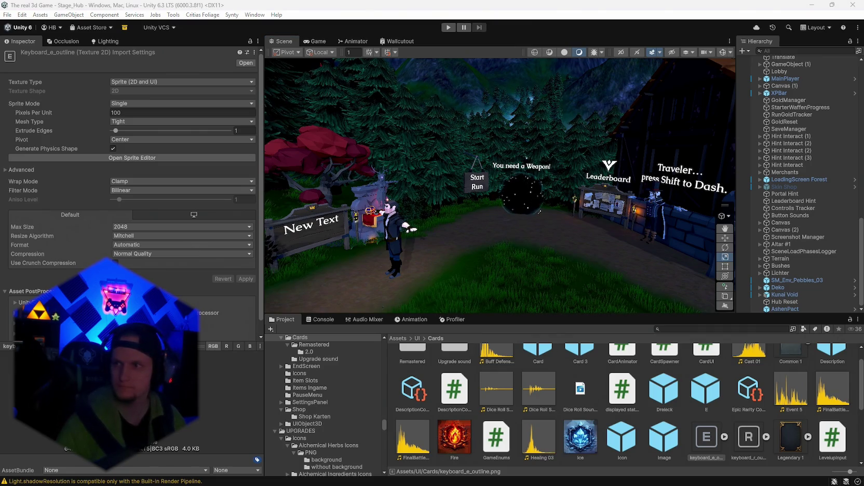
- Enter Play mode and trigger a level-up to show the three upgrade cards with the stats panel
key(ctrl+p)
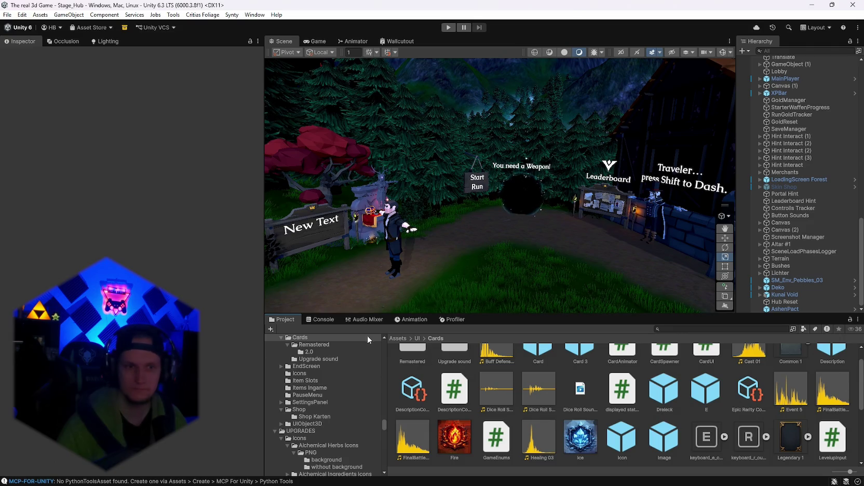
click(447, 26)
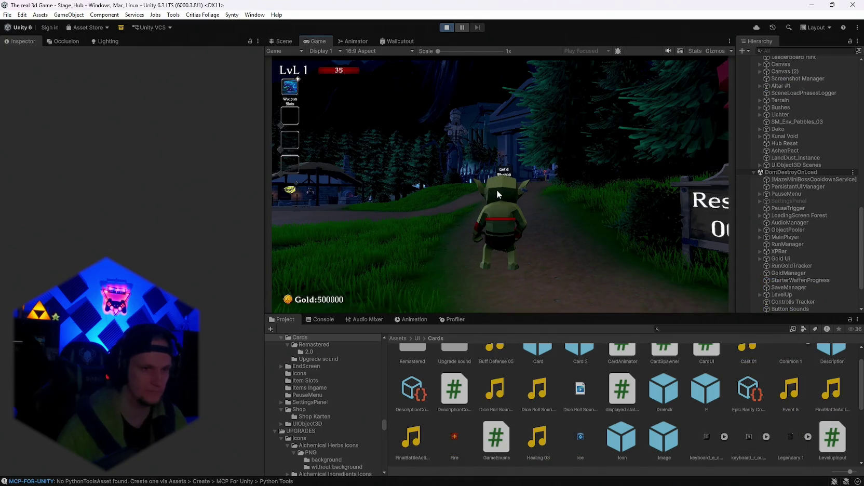
key(w)
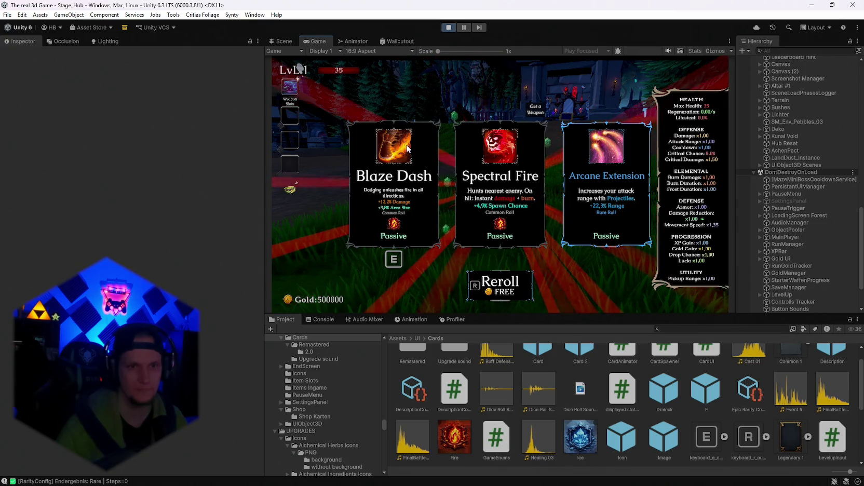
- Maximize the Game view, reroll until a Rare AshenPact card appears, then stop Play mode
double_click(318, 41)
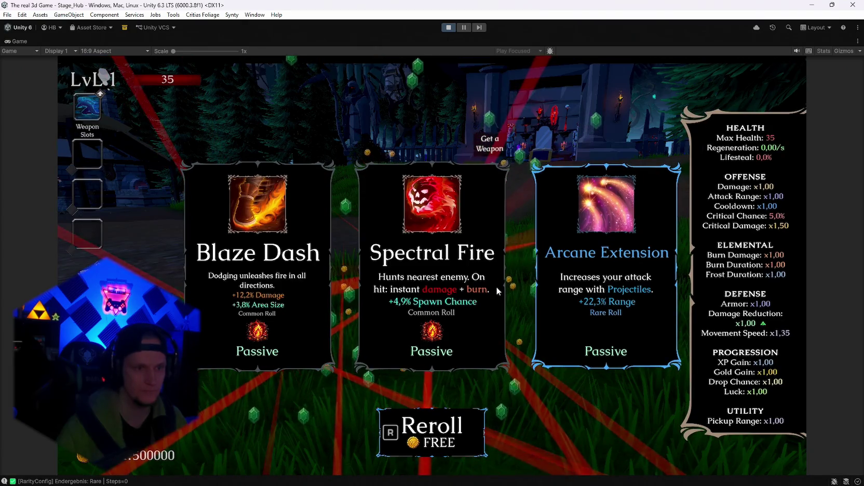
key(r)
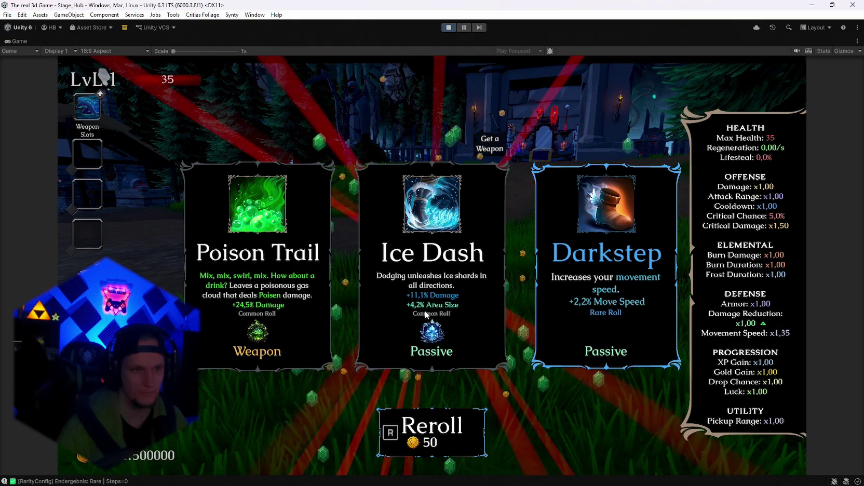
key(r)
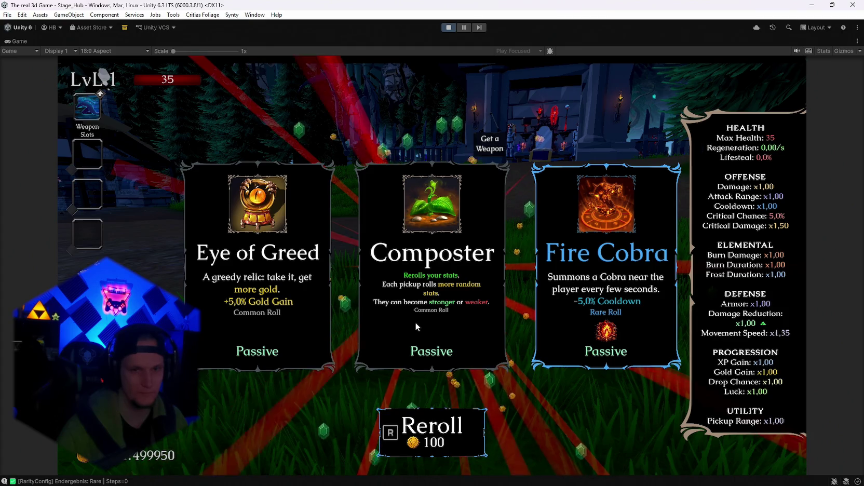
key(r)
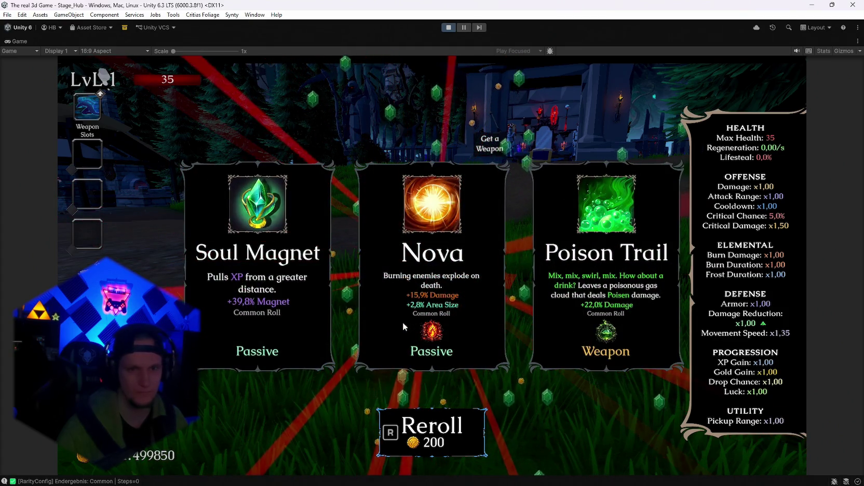
key(r)
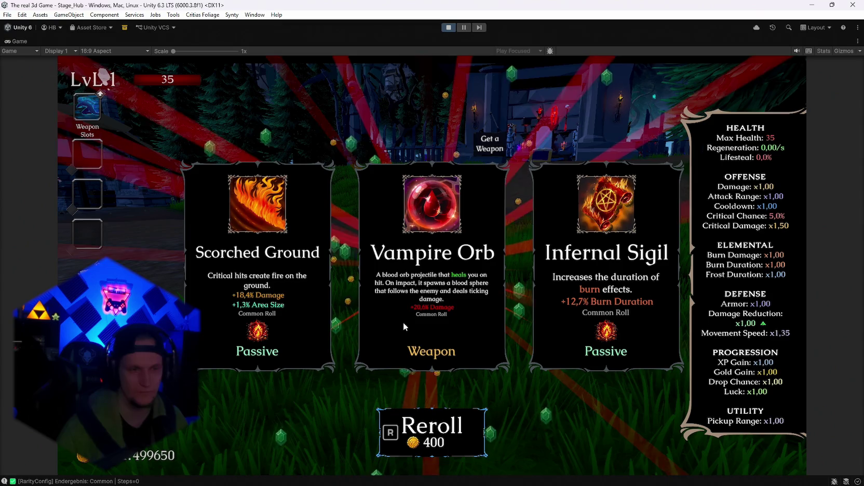
key(r)
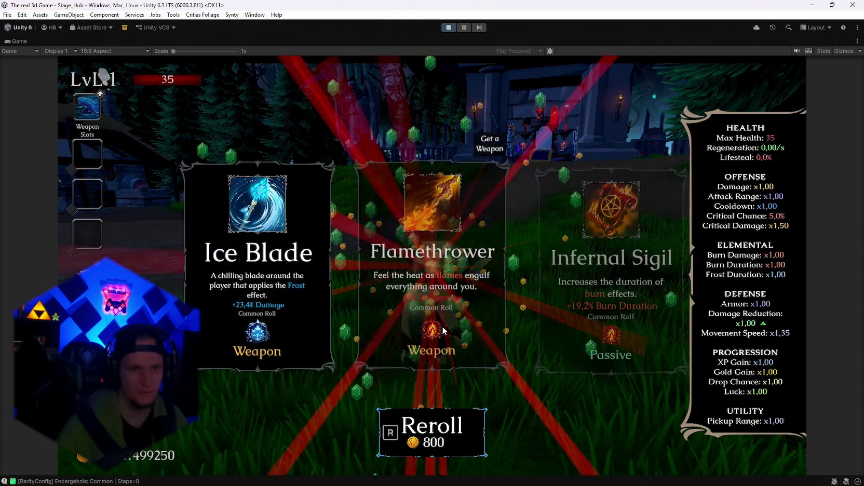
key(r)
key(r)
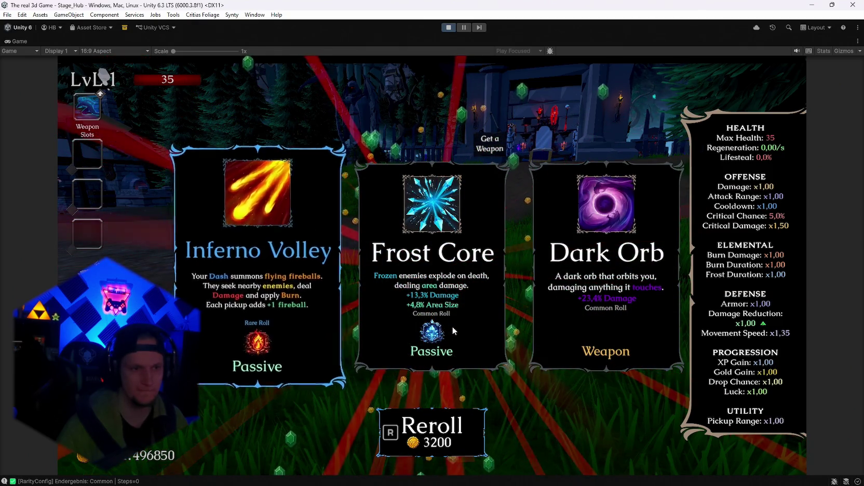
key(r)
key(r)
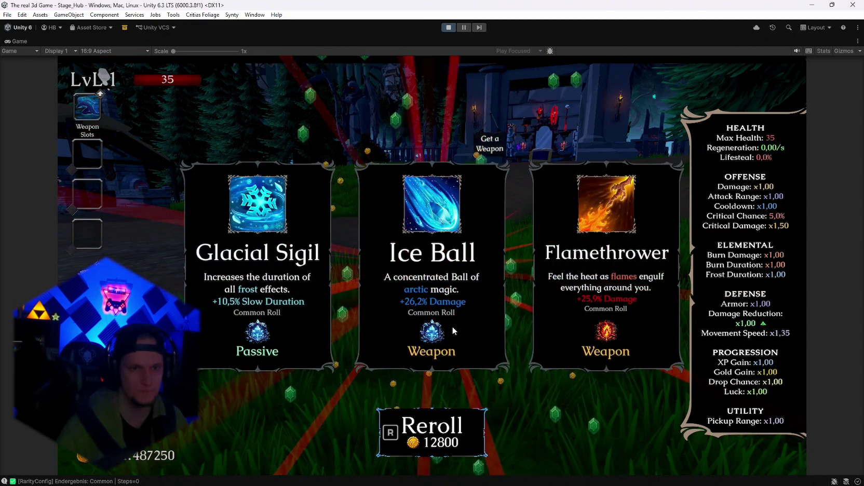
key(r)
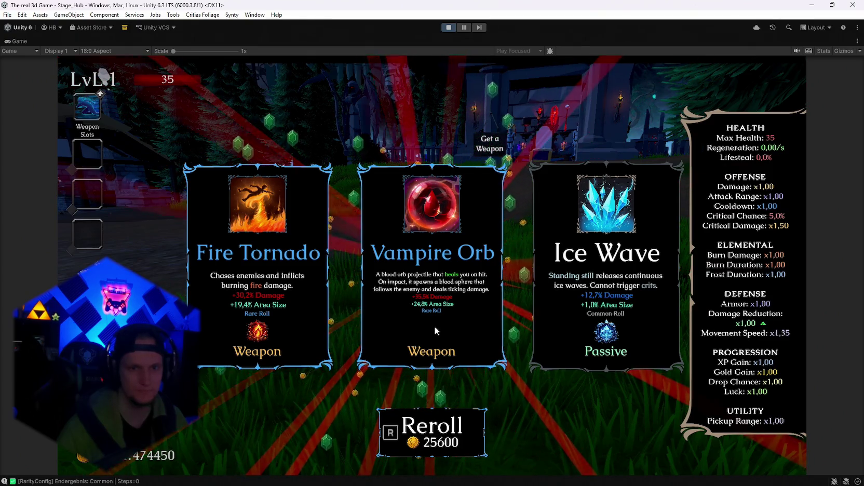
key(r)
key(r)
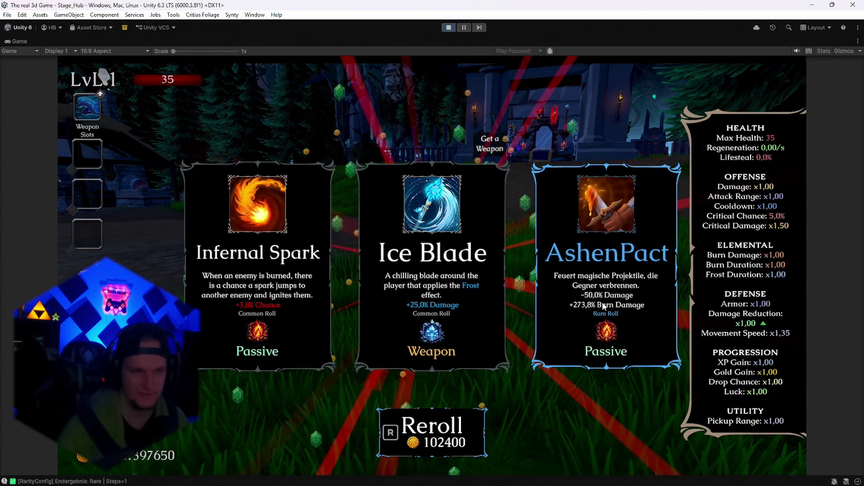
click(447, 29)
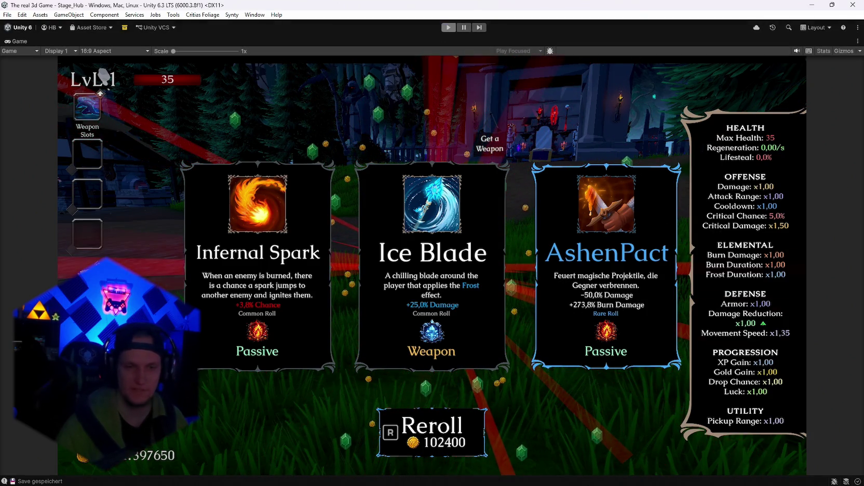
- Scroll the Project tree to UPGRADES/ItemPool/Passive/Wurf 2/Wurf 3 and select the AshenPact folder
mouse_move(592, 476)
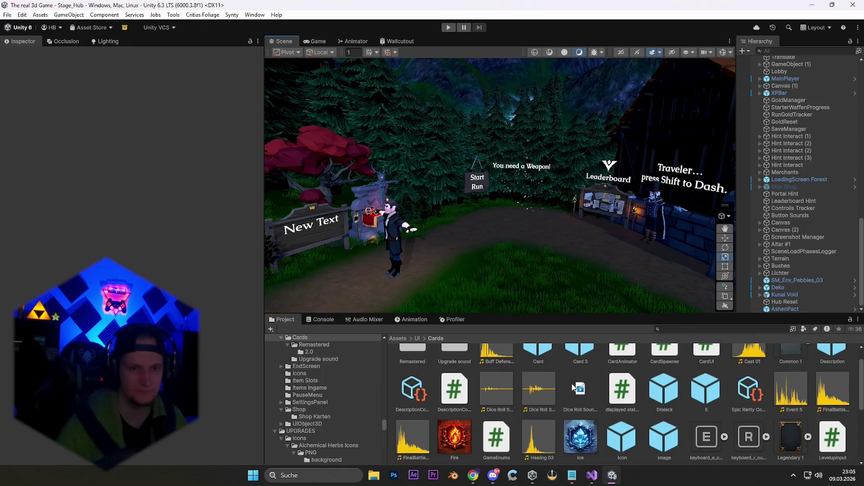
scroll(579, 407, down, 3)
scroll(579, 407, up, 1)
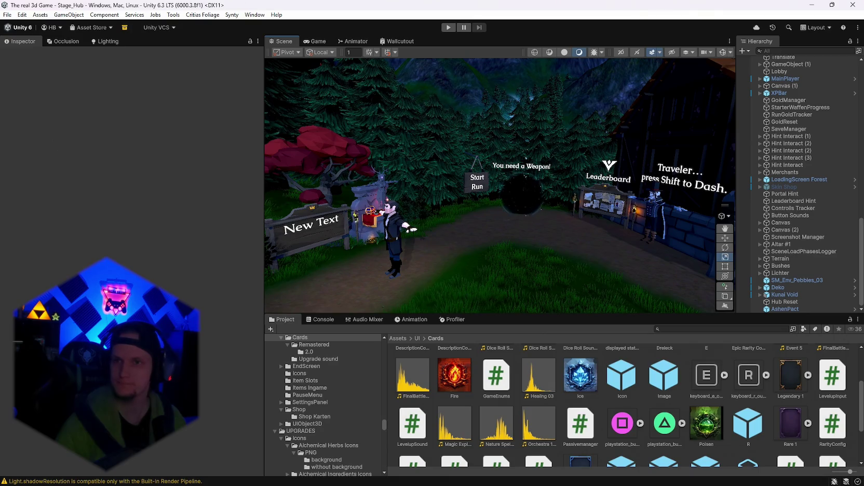
scroll(597, 429, down, 3)
scroll(319, 409, down, 10)
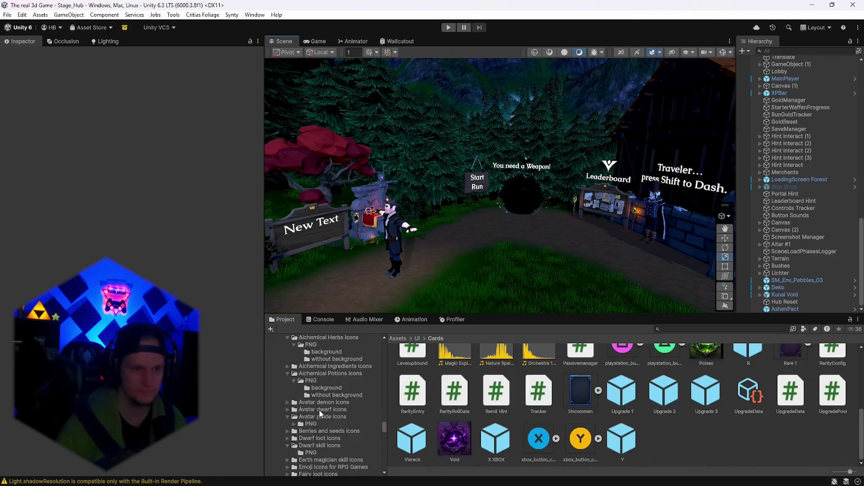
scroll(338, 432, down, 10)
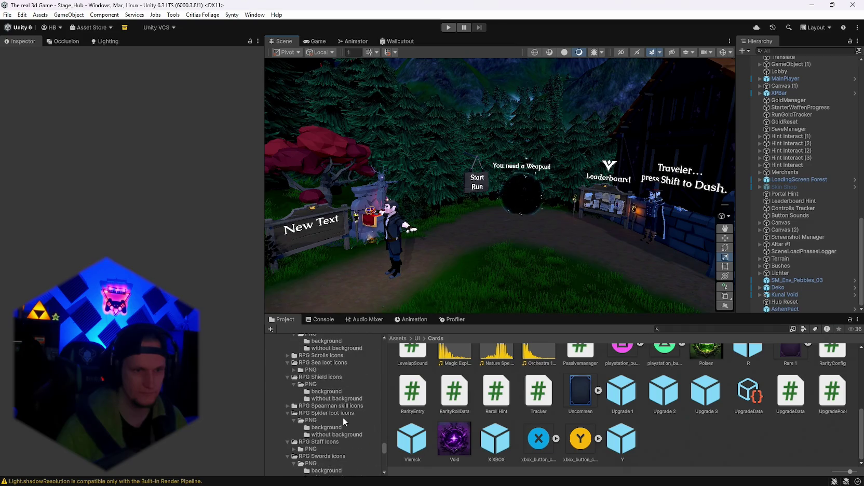
drag(471, 314, 471, 280)
scroll(315, 408, down, 15)
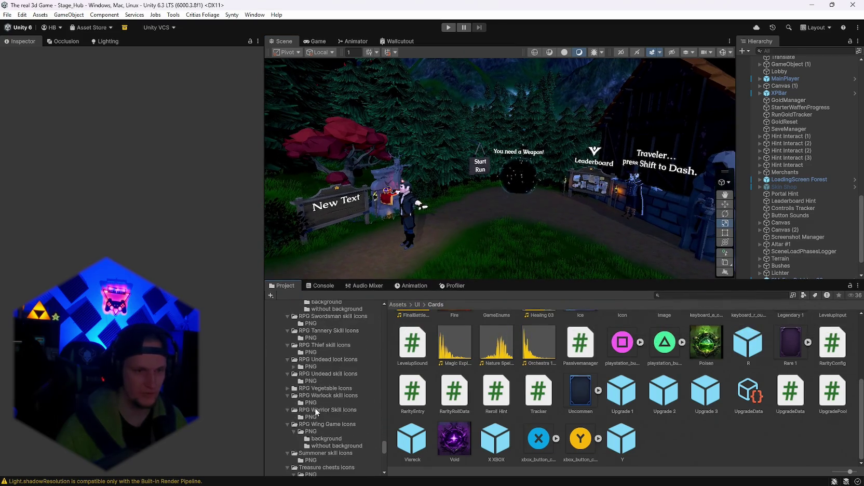
scroll(314, 420, down, 10)
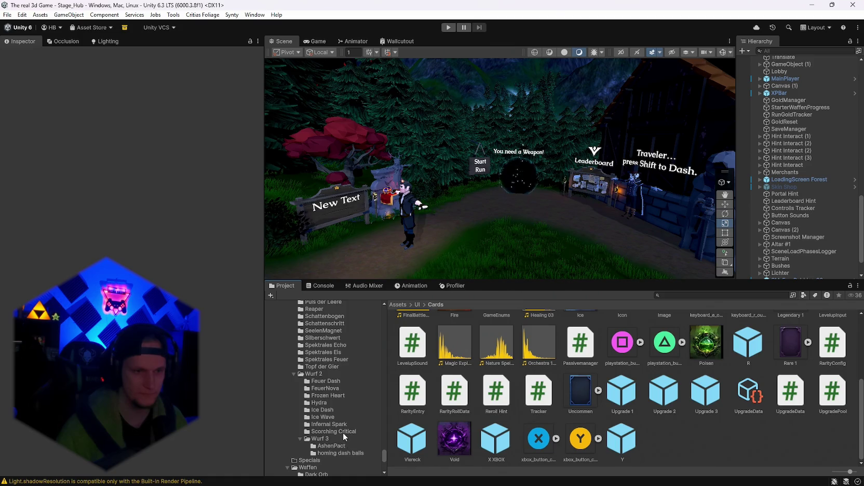
click(338, 338)
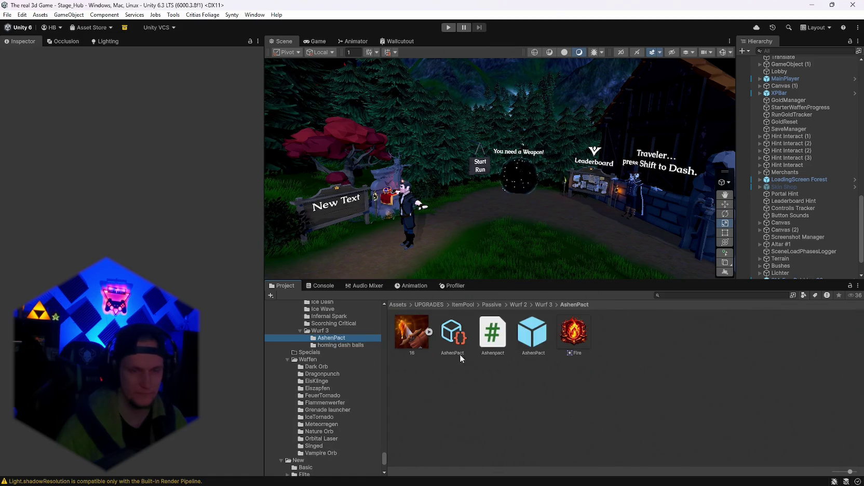
- Inspect the AshenPact card asset and its displayed stat override settings
click(452, 336)
scroll(129, 337, down, 20)
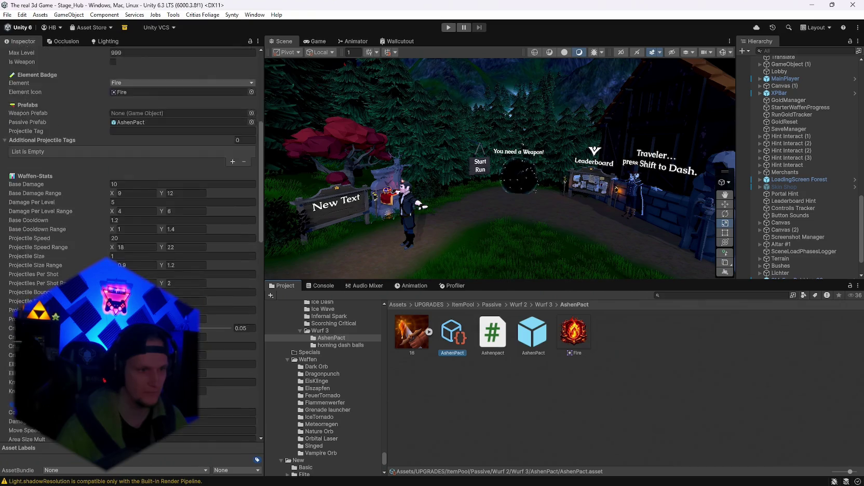
click(463, 305)
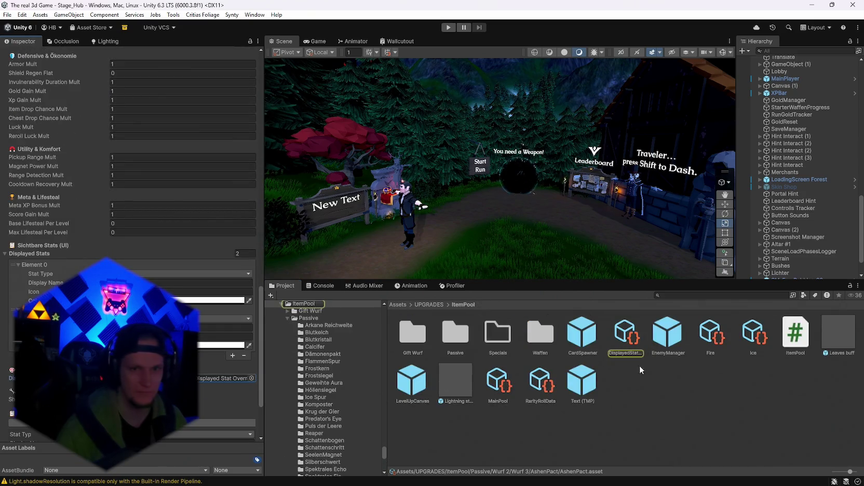
click(625, 335)
scroll(135, 245, up, 15)
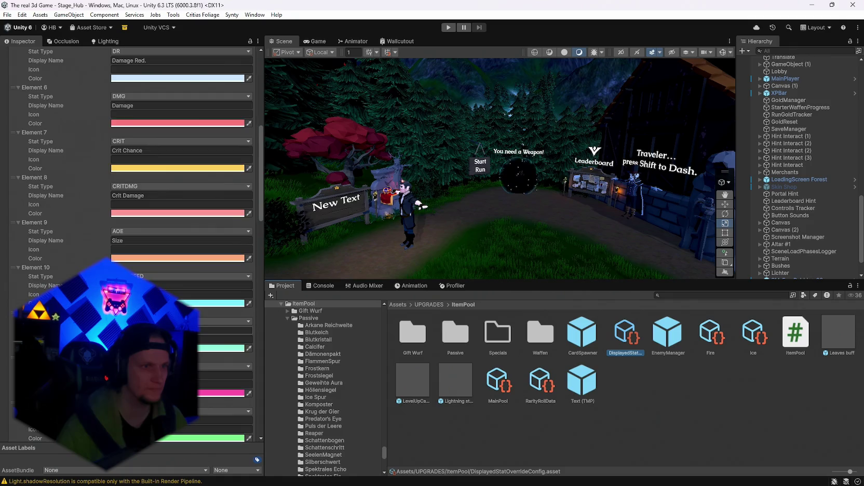
scroll(130, 244, down, 5)
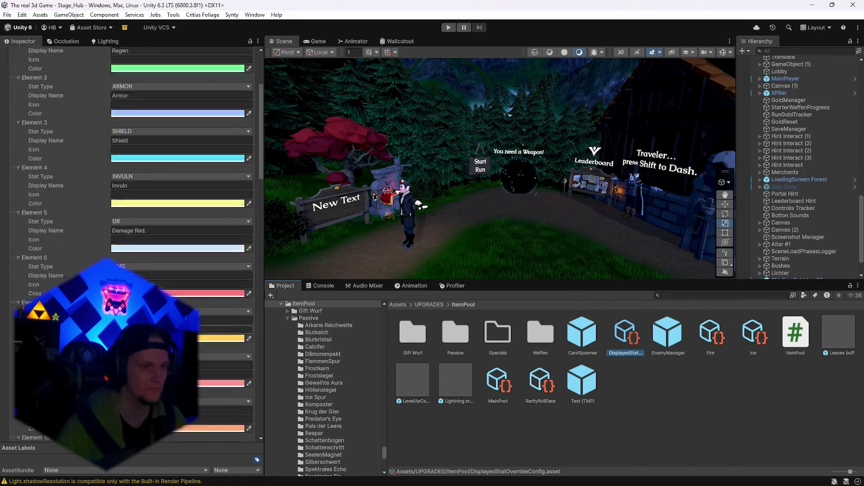
scroll(340, 422, down, 5)
scroll(341, 422, down, 3)
- Open the homing balls asset in homing dash balls and set its displayed stat colour to white
click(328, 389)
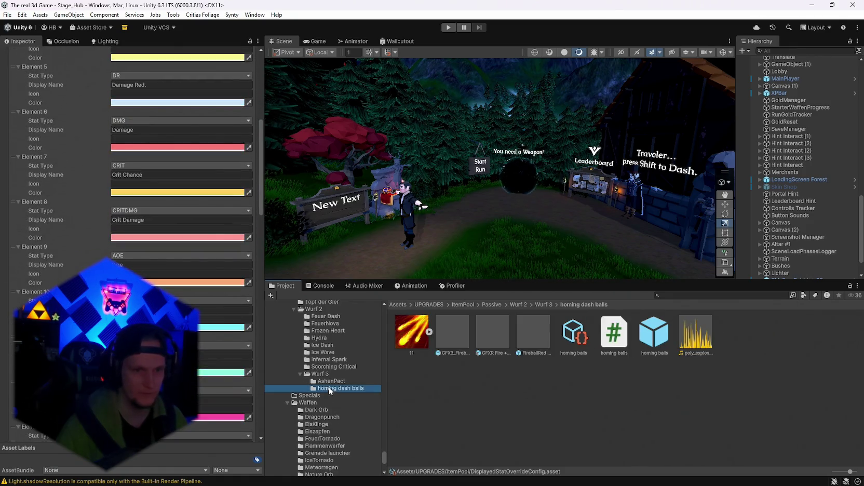
click(328, 383)
click(328, 389)
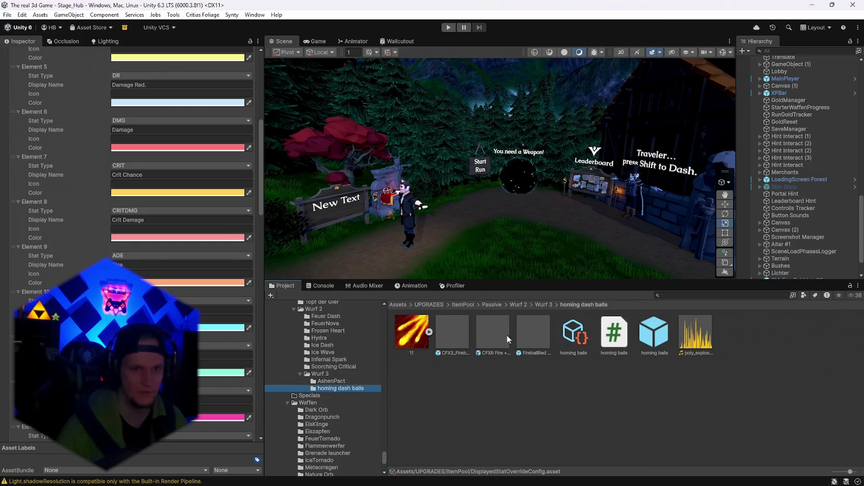
click(574, 332)
scroll(129, 208, down, 15)
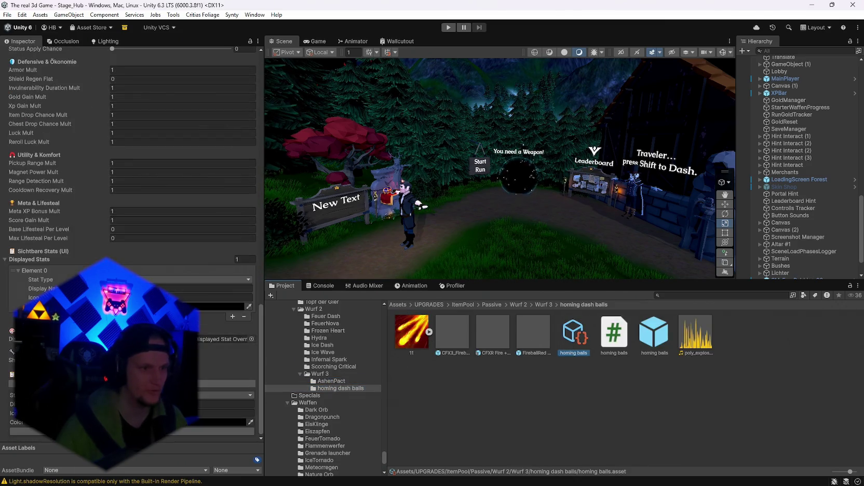
click(218, 306)
click(224, 195)
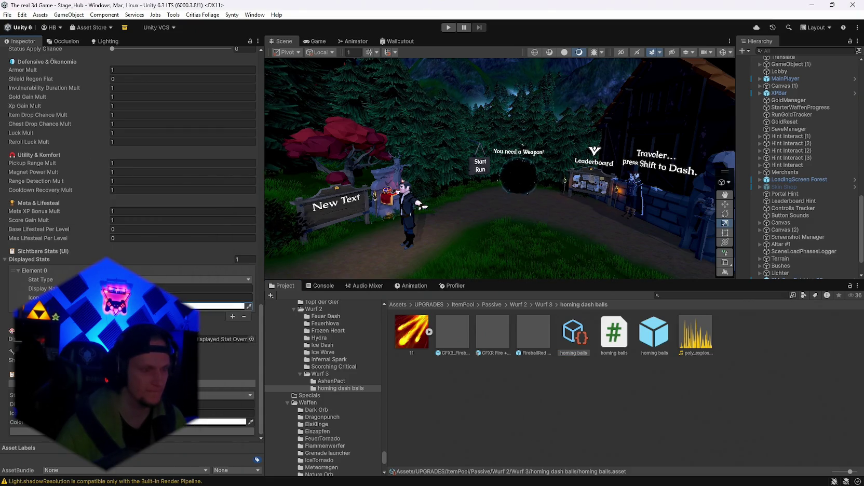
scroll(132, 245, up, 20)
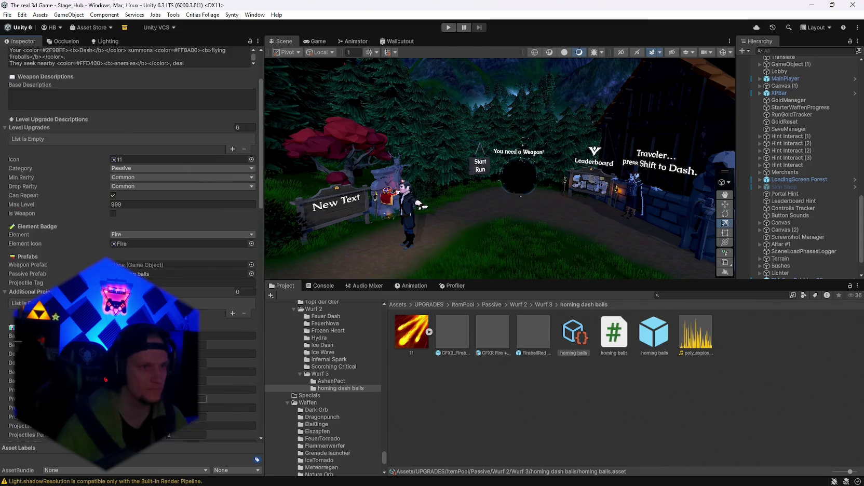
scroll(132, 244, up, 2)
scroll(132, 244, down, 20)
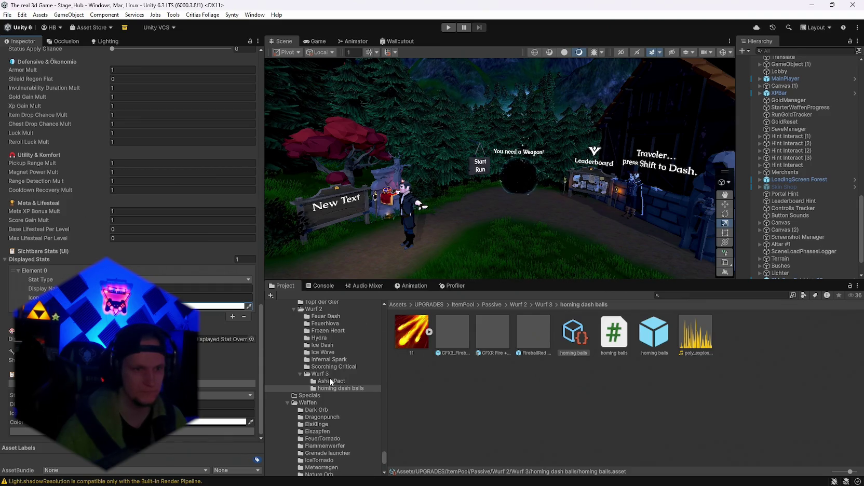
scroll(330, 381, up, 2)
- Copy FireDash's orange stat colour and paste it onto AshenPact's displayed stat colour
click(335, 345)
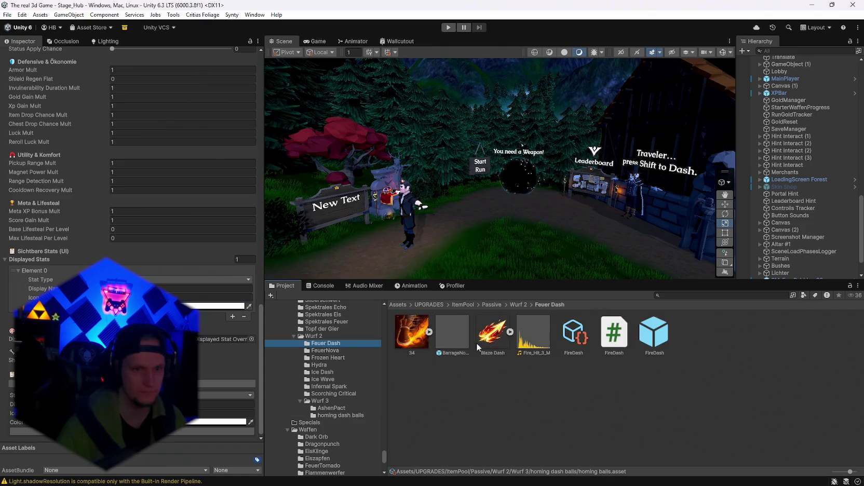
click(574, 333)
click(240, 299)
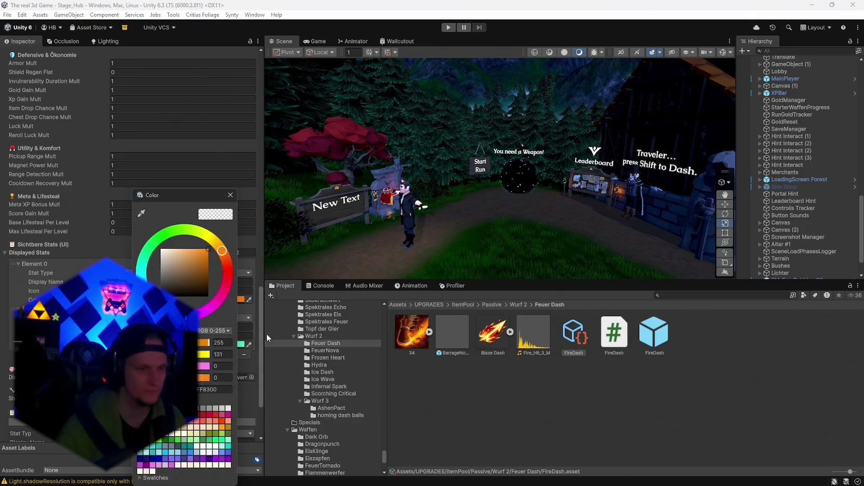
click(233, 196)
click(326, 409)
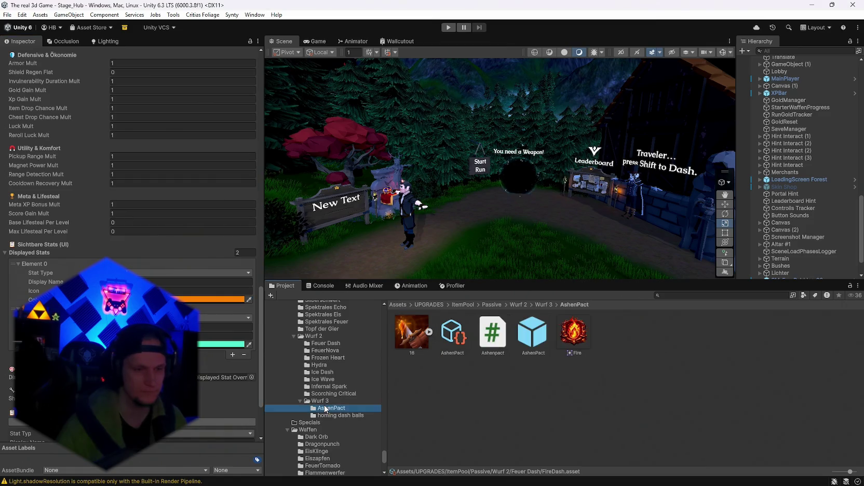
click(456, 335)
click(229, 345)
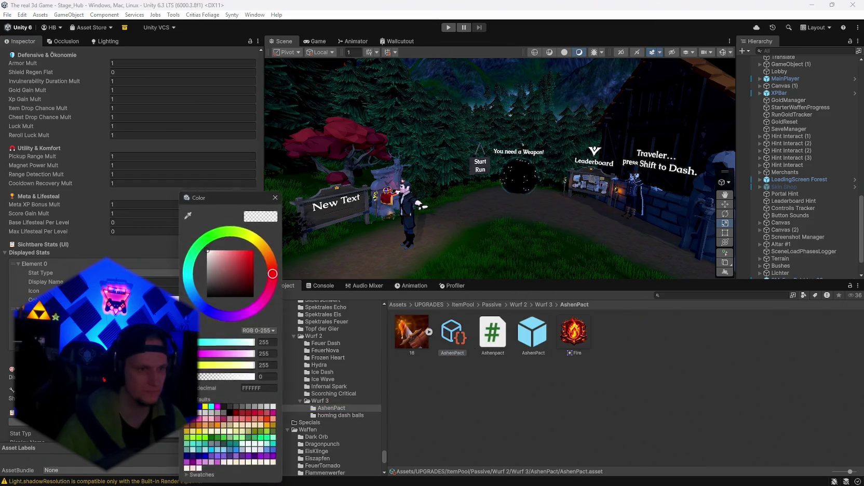
text(FF8300)
- Set the homing balls displayed stat colour to orange FF8300
click(327, 415)
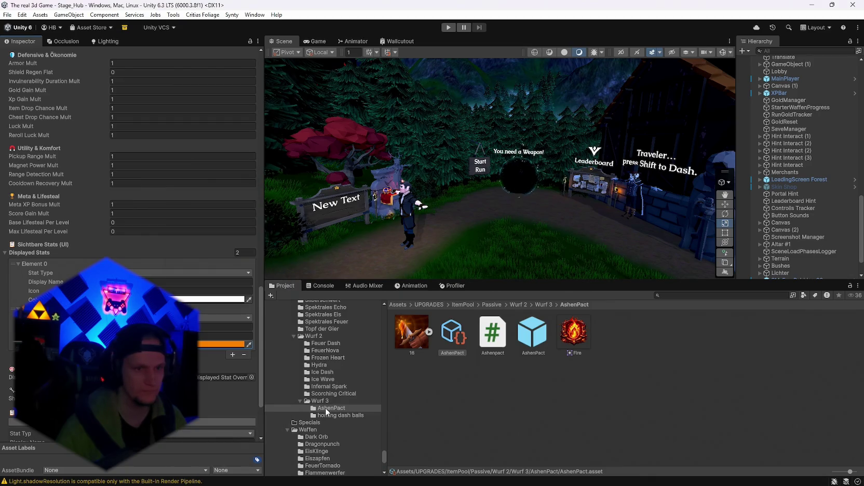
click(561, 338)
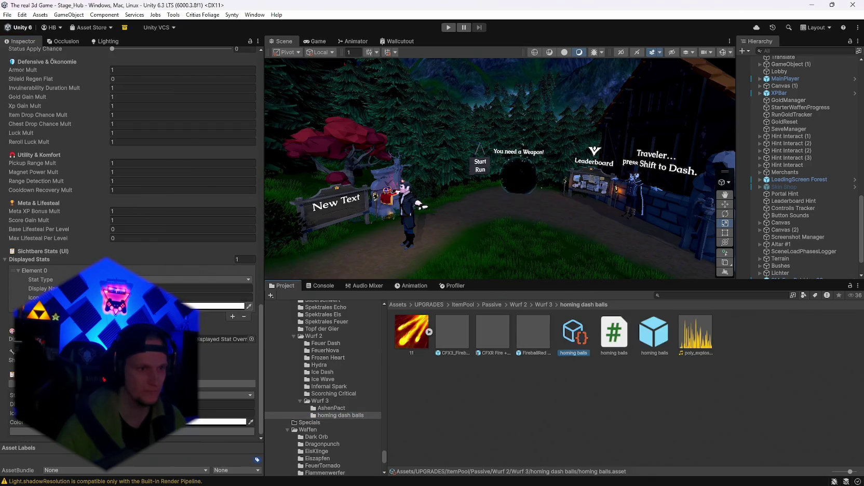
click(228, 422)
text(FF8300)
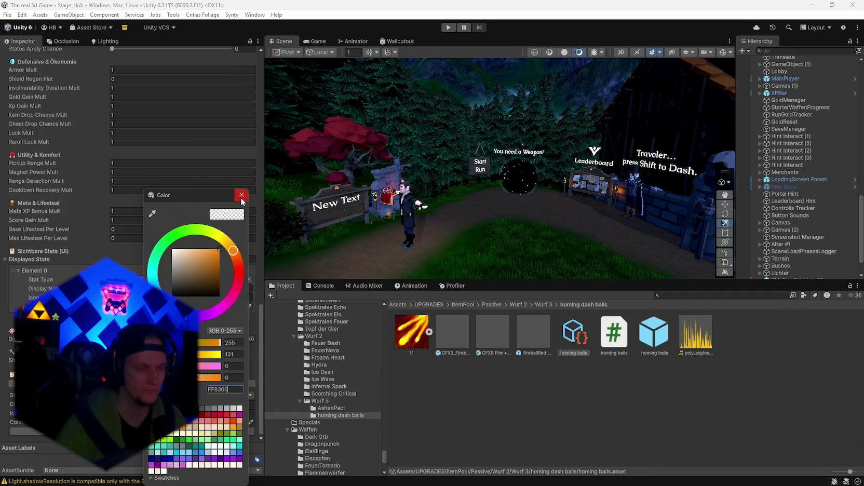
click(242, 195)
- Browse Scorching Critical, FeuerTornado and Silberschwert to check the red Damage stat colour
click(326, 393)
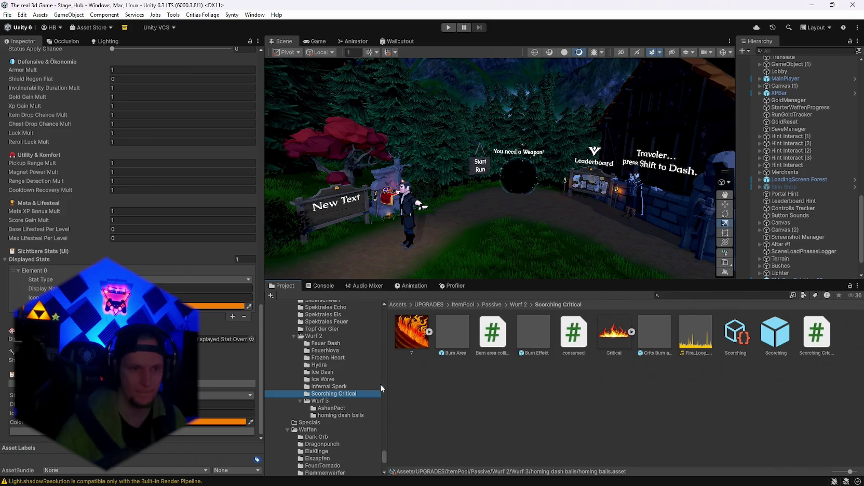
scroll(328, 389, up, 5)
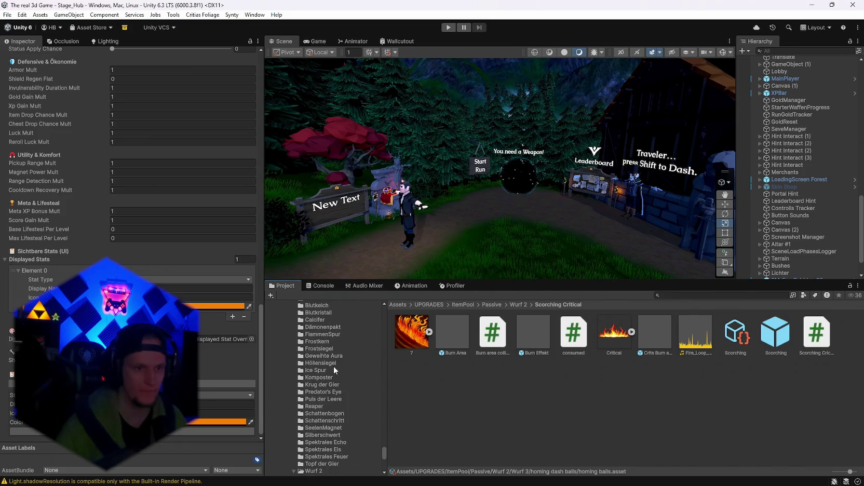
scroll(332, 362, down, 8)
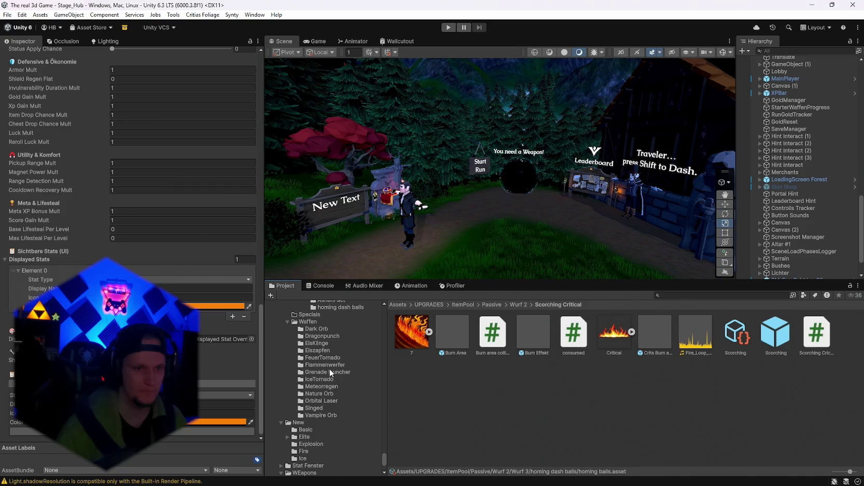
click(321, 358)
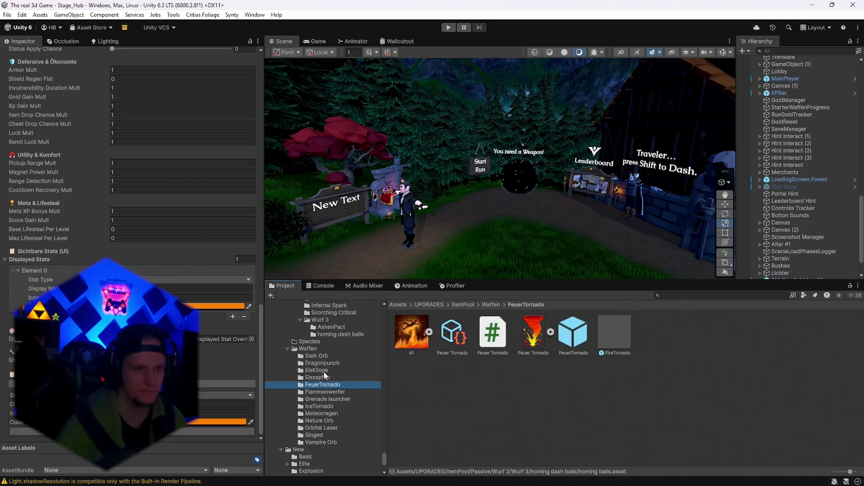
scroll(342, 411, up, 6)
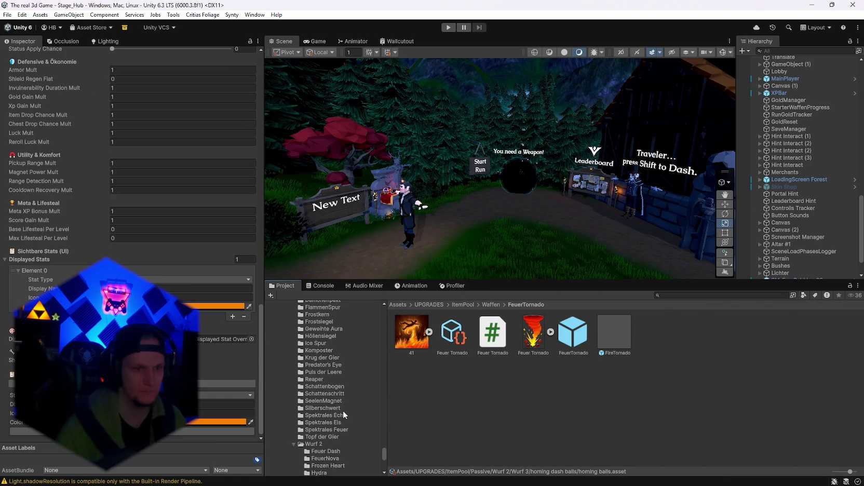
click(322, 436)
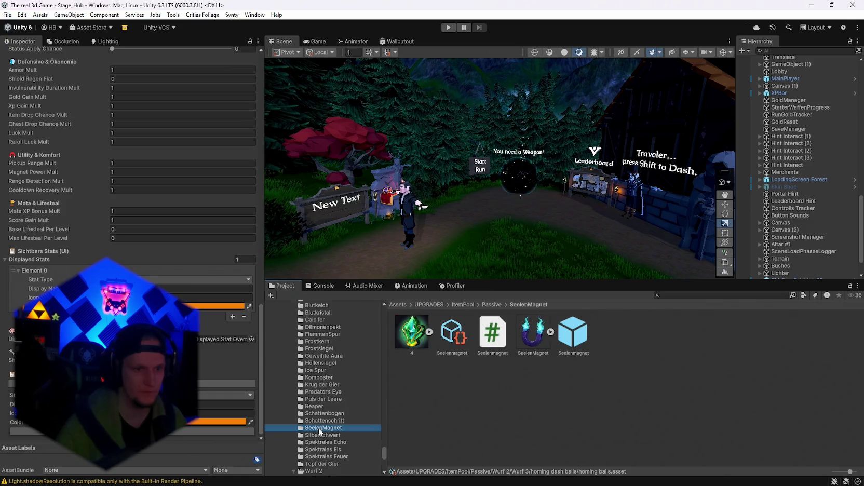
click(236, 421)
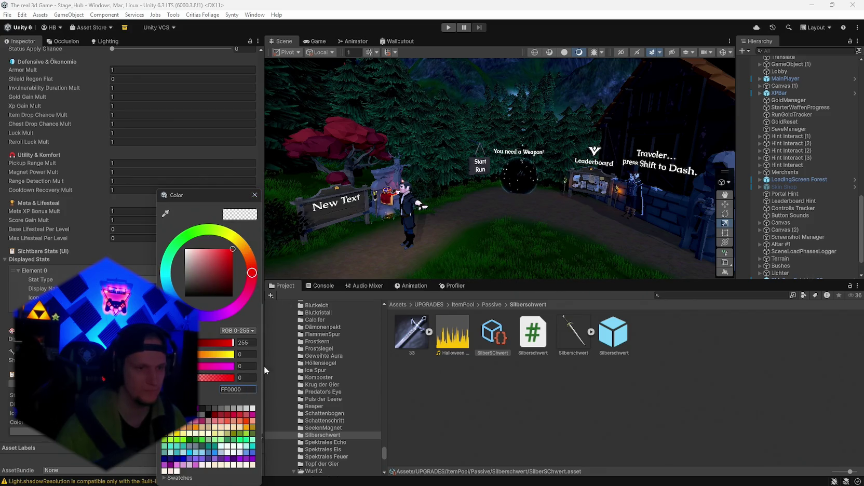
scroll(322, 405, down, 5)
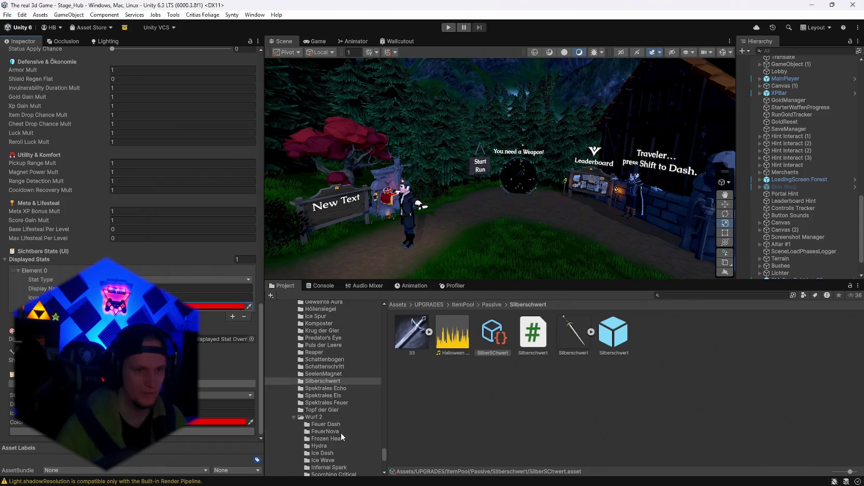
- Set AshenPact's Damage stat colour to red and review the homing balls asset
click(326, 415)
click(330, 409)
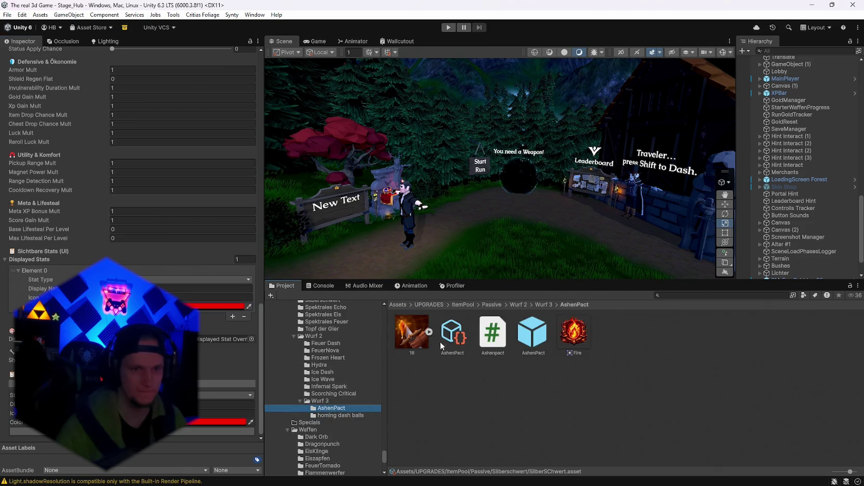
click(249, 414)
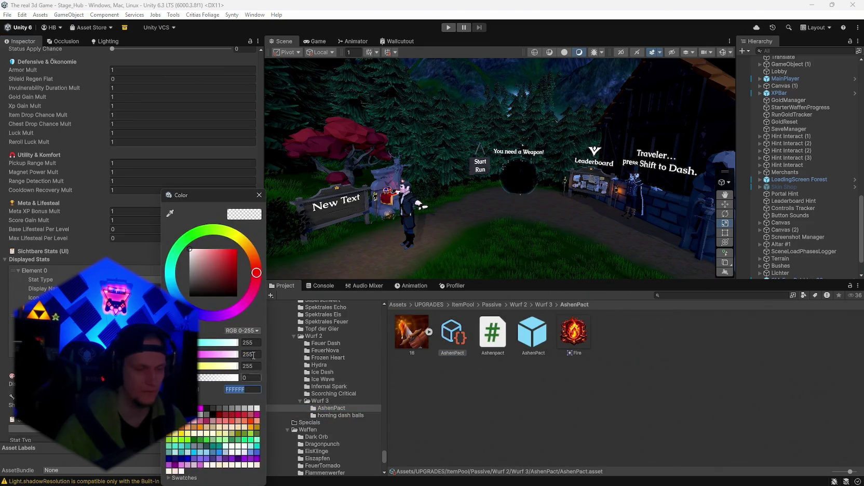
click(259, 195)
scroll(251, 322, down, 5)
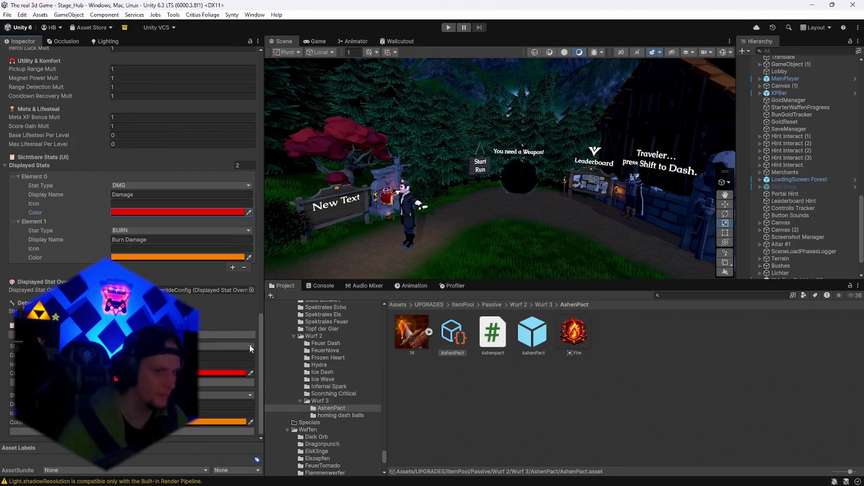
click(332, 415)
click(574, 332)
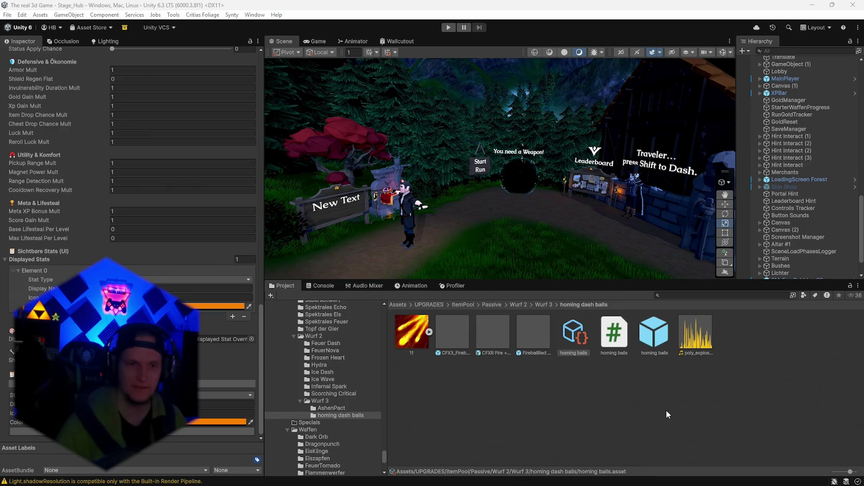
- Paste a rich-text description tagging Damage red and Burn Damage orange into AshenPact's Description Key, then press Play
click(331, 408)
click(452, 333)
scroll(172, 251, up, 5)
scroll(171, 252, up, 10)
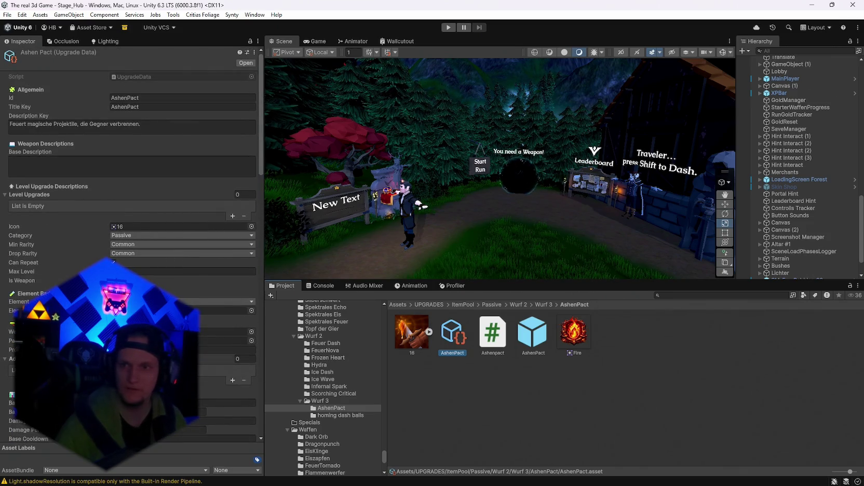
key(alt+Tab)
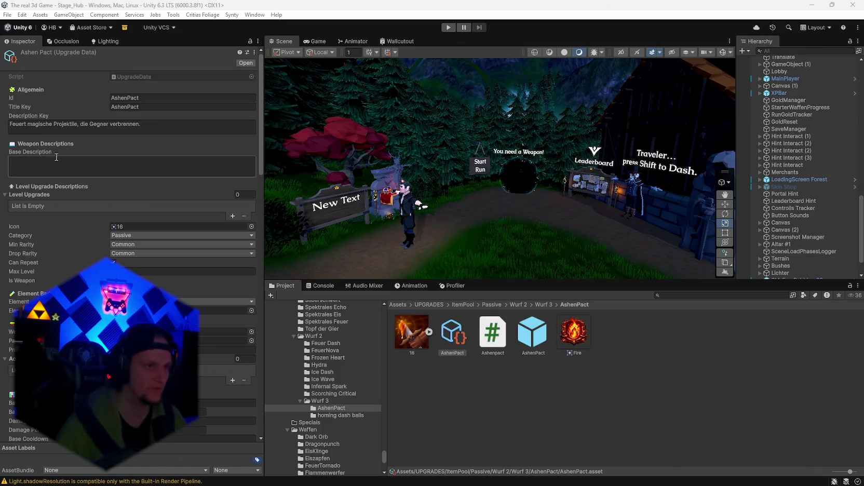
click(183, 123)
text(Sacrifice <color=#FF3B30><b>Damage</b></color> to greatly empower your <color=#FF8A00><b>Burn Damage</b></color>)
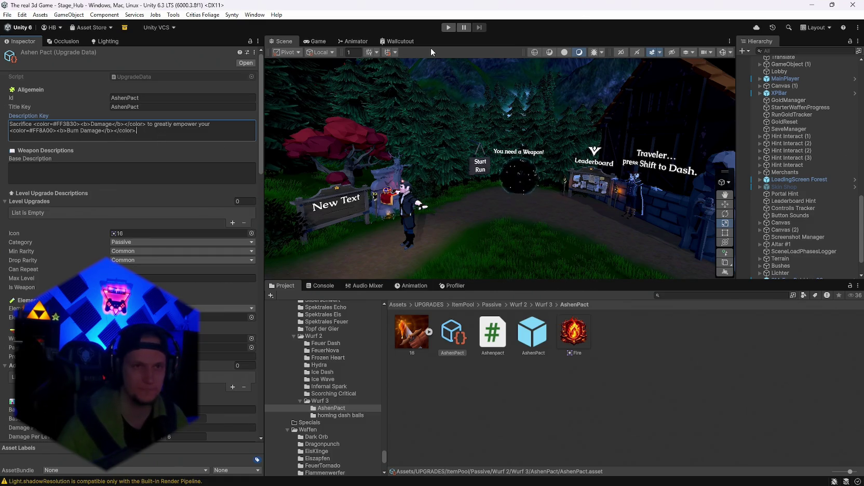
click(449, 27)
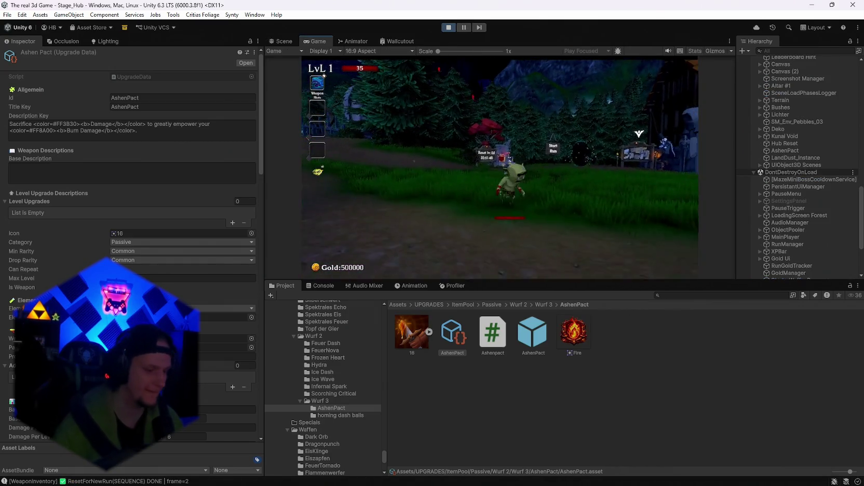
- Maximize the Game view and reroll the level-up cards repeatedly, picking one card midway, hunting for AshenPact
click(486, 257)
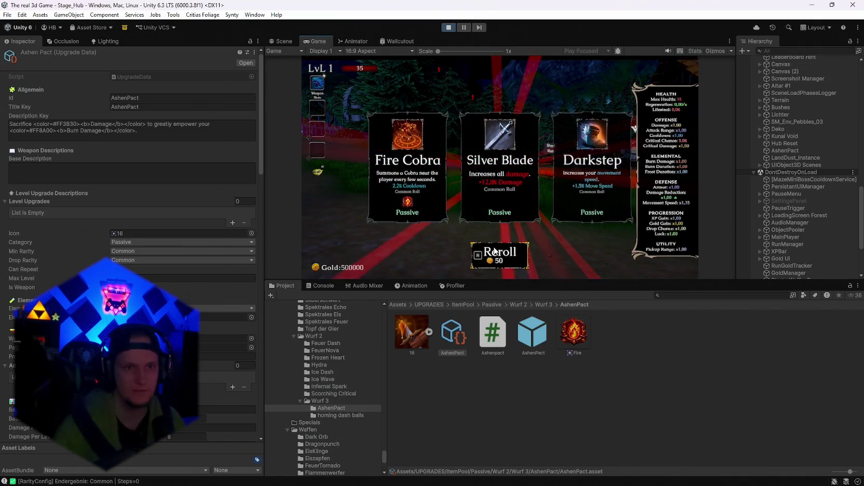
key(shift+space)
key(r)
key(r)
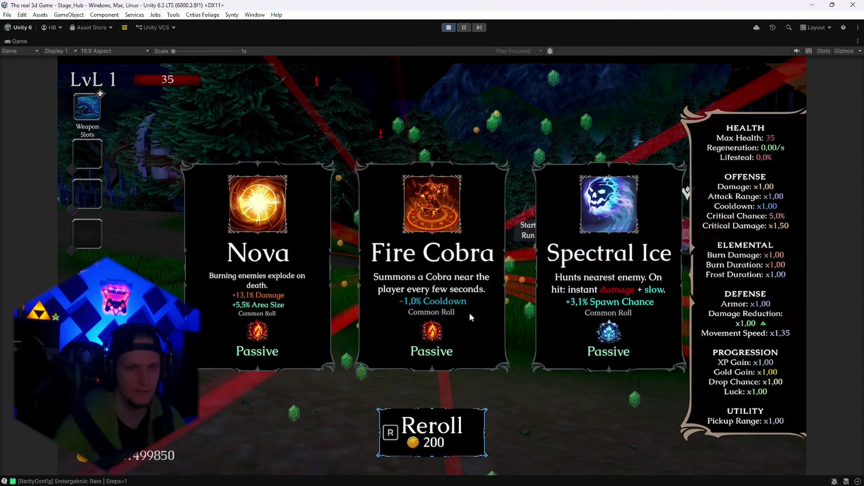
key(r)
key(r)
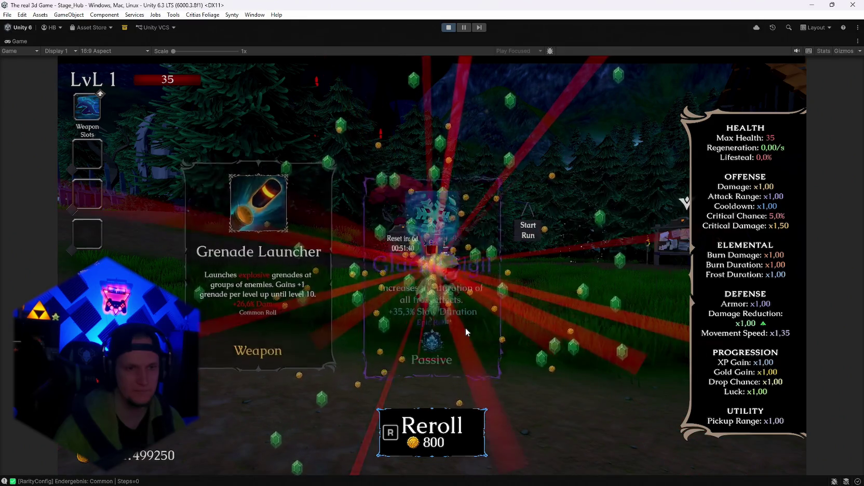
key(r)
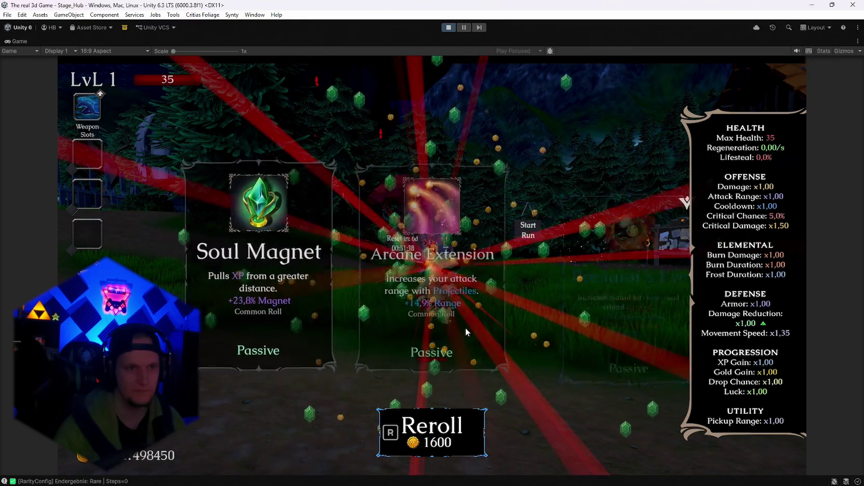
key(r)
key(r)
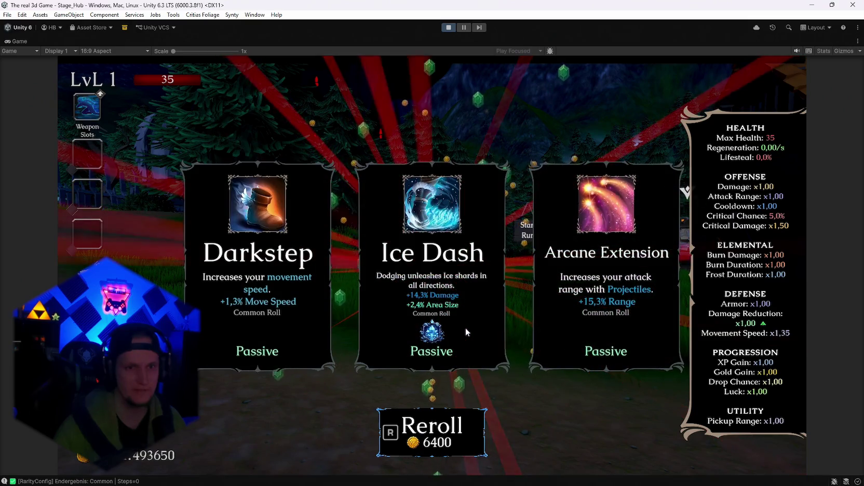
key(r)
key(r)
key(r)
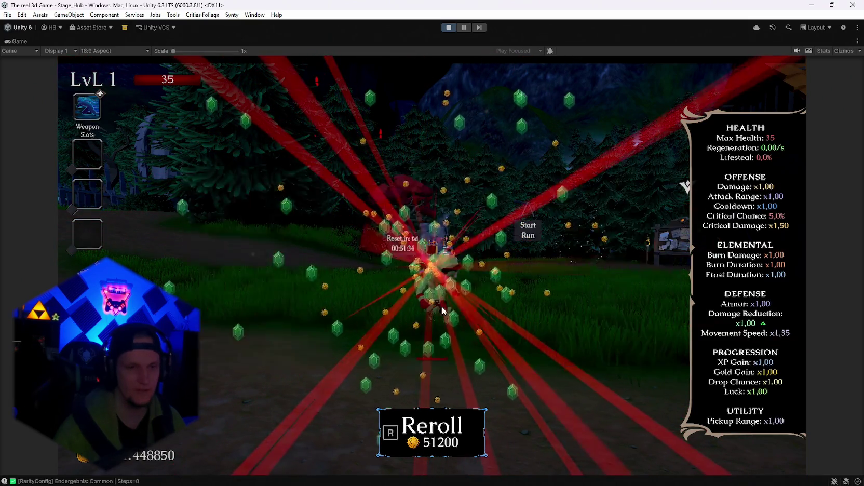
key(r)
key(r)
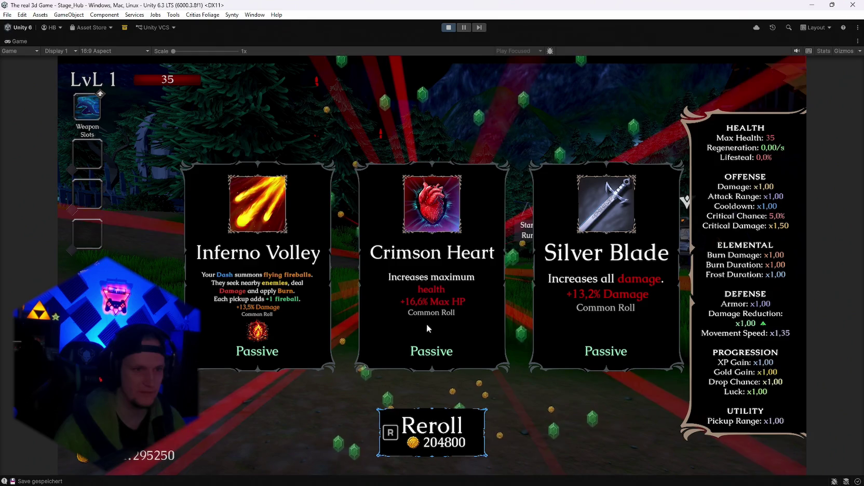
key(r)
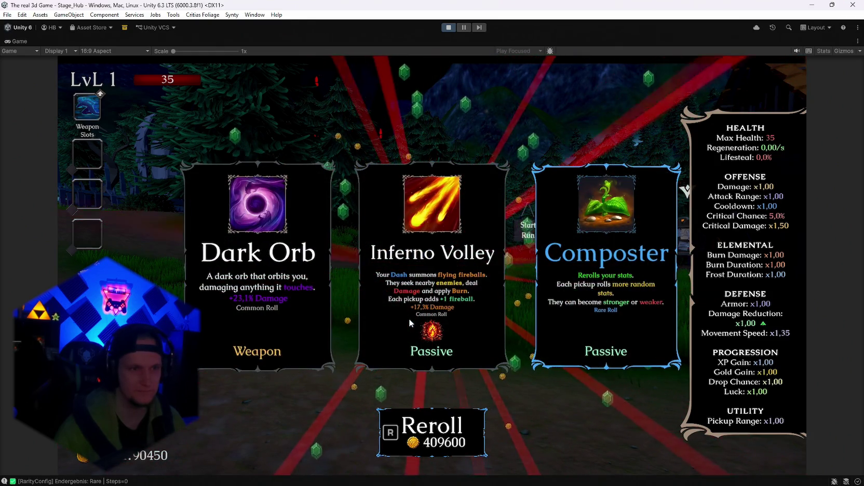
click(586, 302)
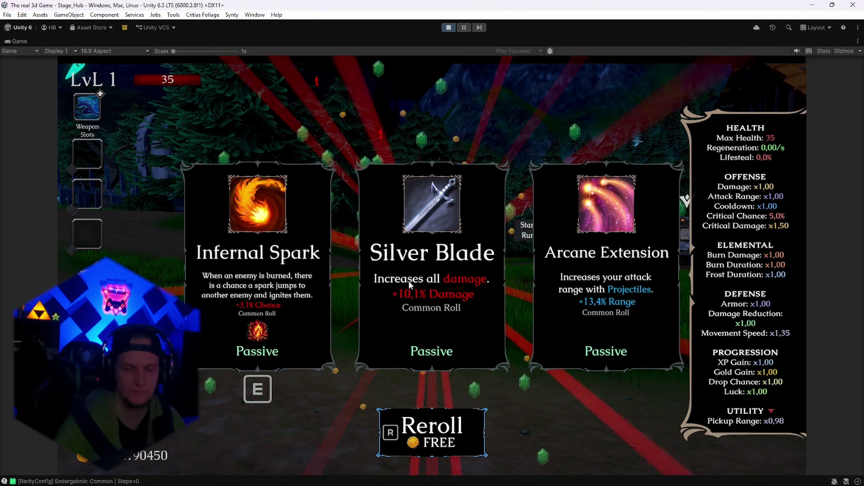
key(r)
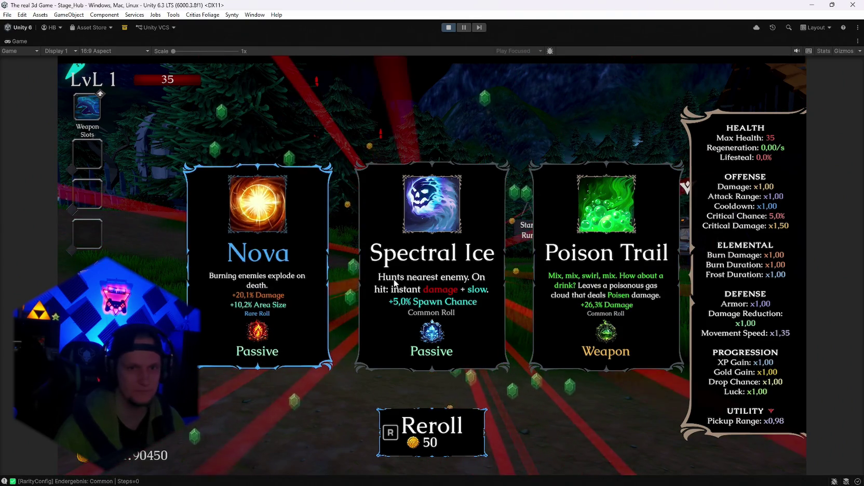
key(r)
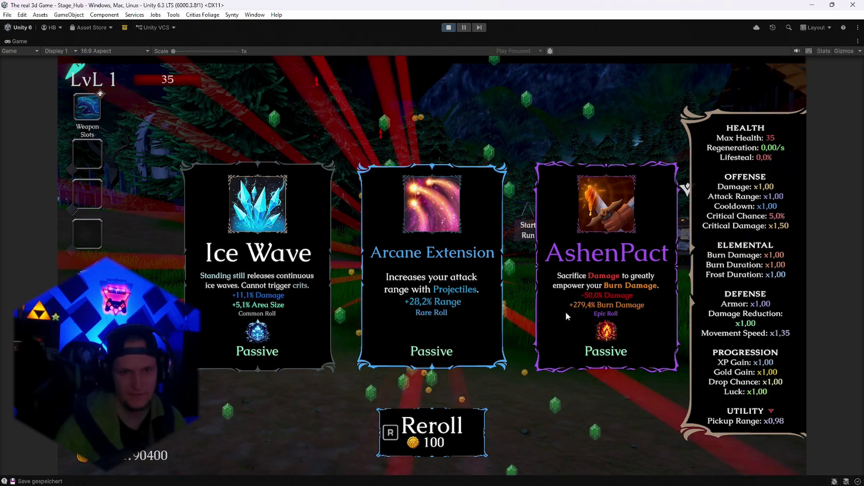
- Take the AshenPact upgrade and equip the Fire Staff at the weapon shrine
click(615, 268)
key(Escape)
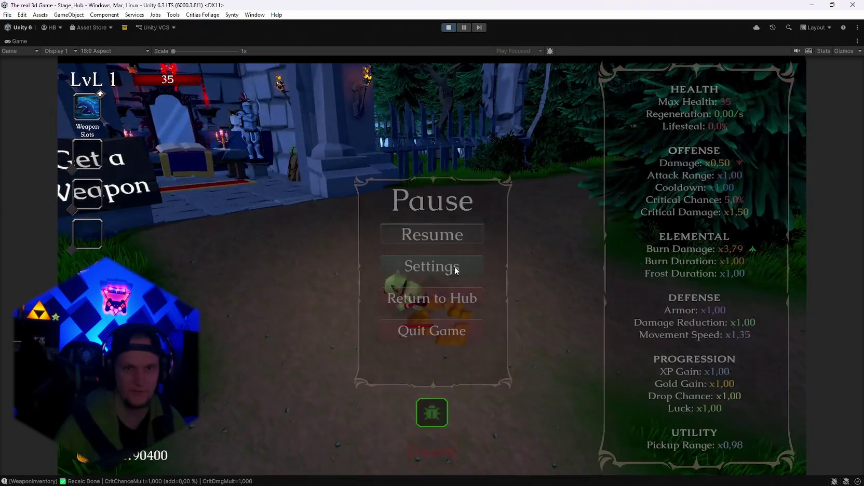
key(Escape)
key(w)
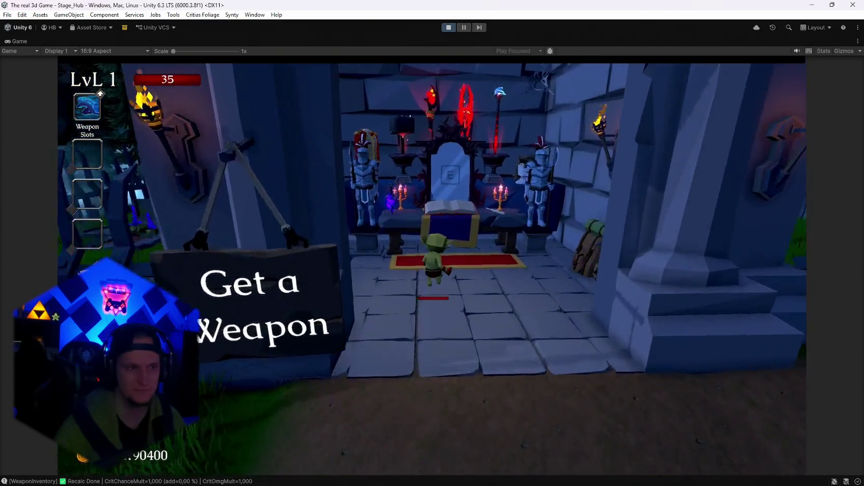
key(e)
scroll(291, 224, up, 1)
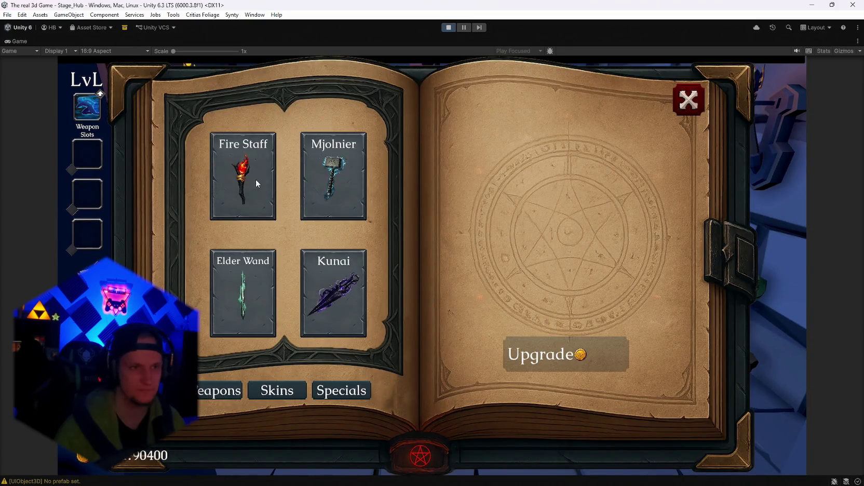
key(Escape)
- Attack the knight training dummy until its burn damage counter reaches 11620
key(w)
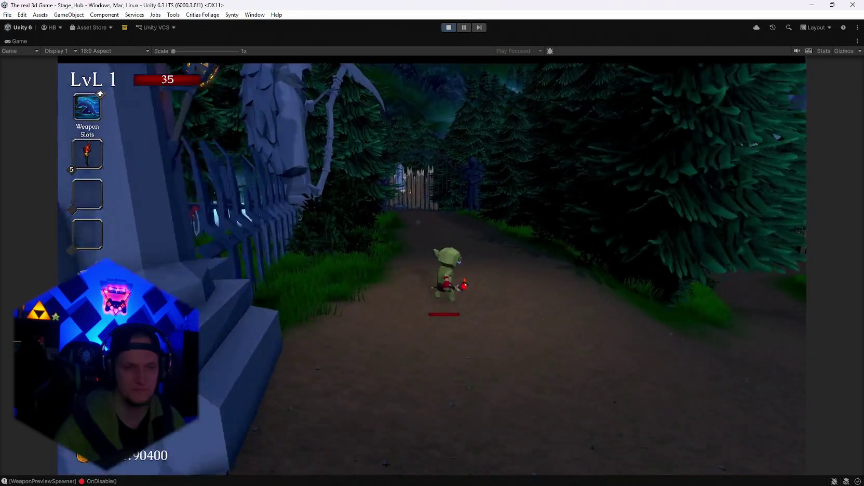
key(w)
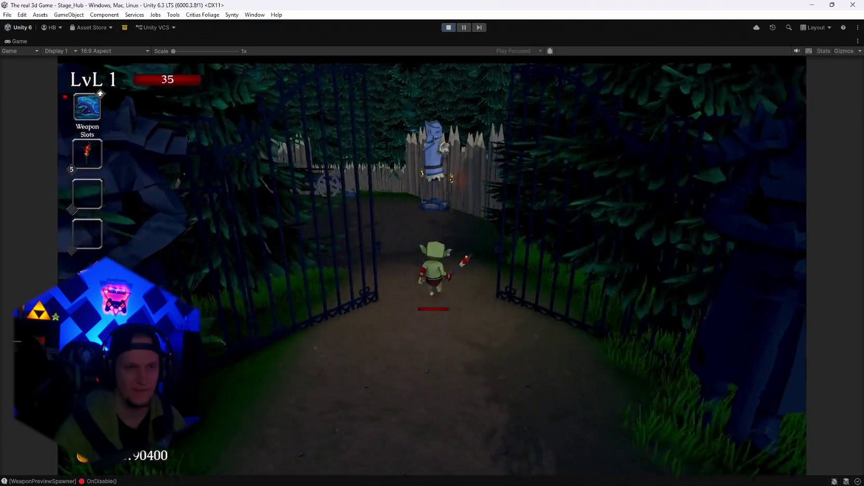
key(w)
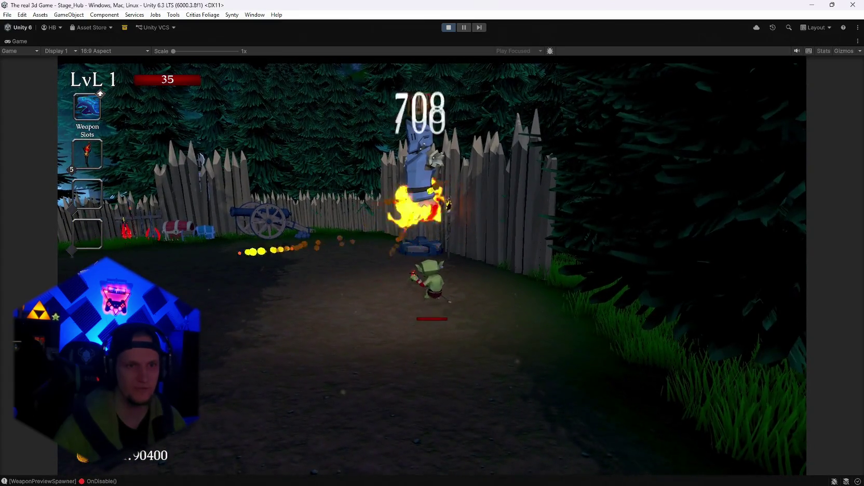
key(d)
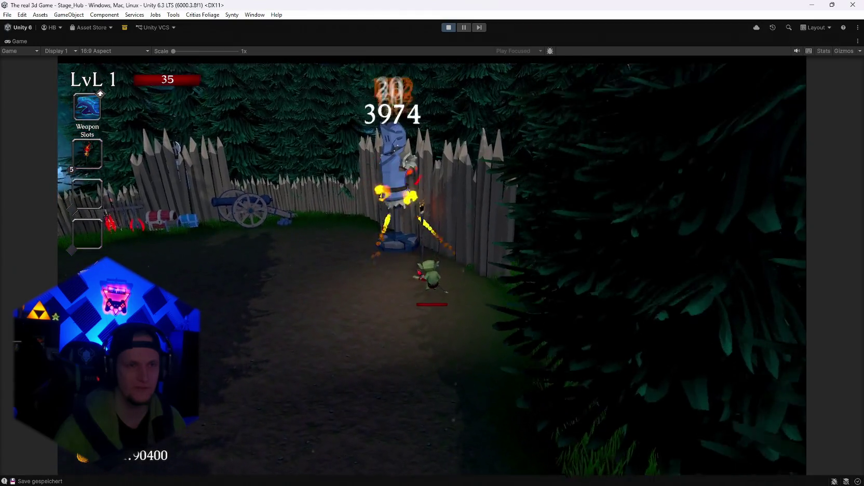
key(w)
key(d)
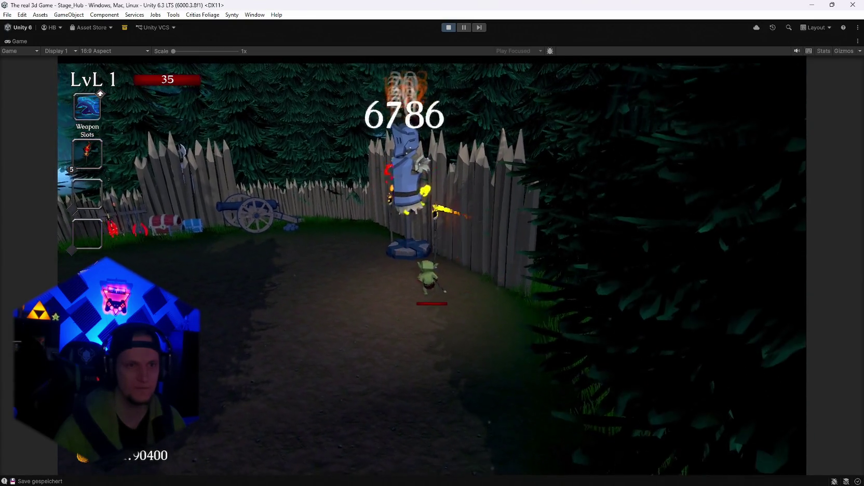
key(w)
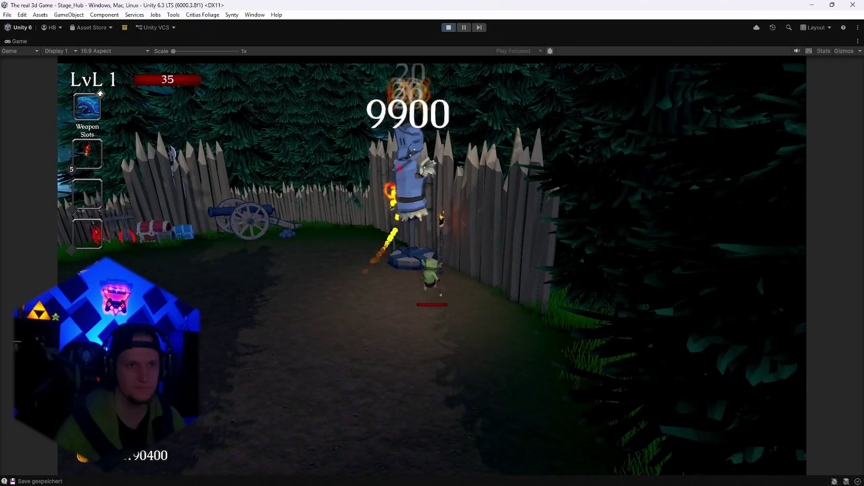
- Walk back past the Get a Weapon shop and enter the Start Run portal
key(s)
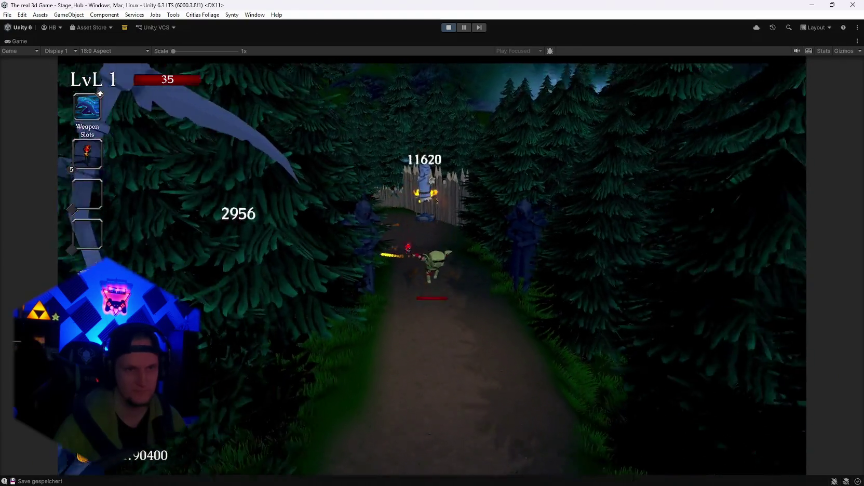
key(s)
key(w)
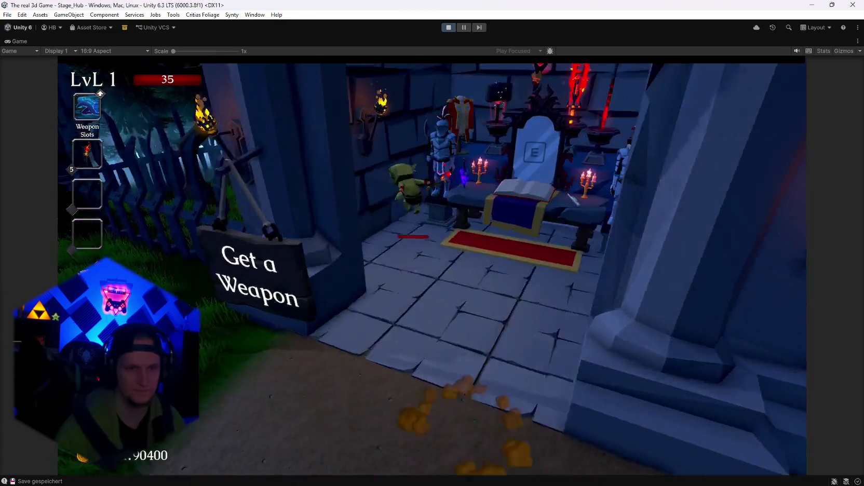
key(s)
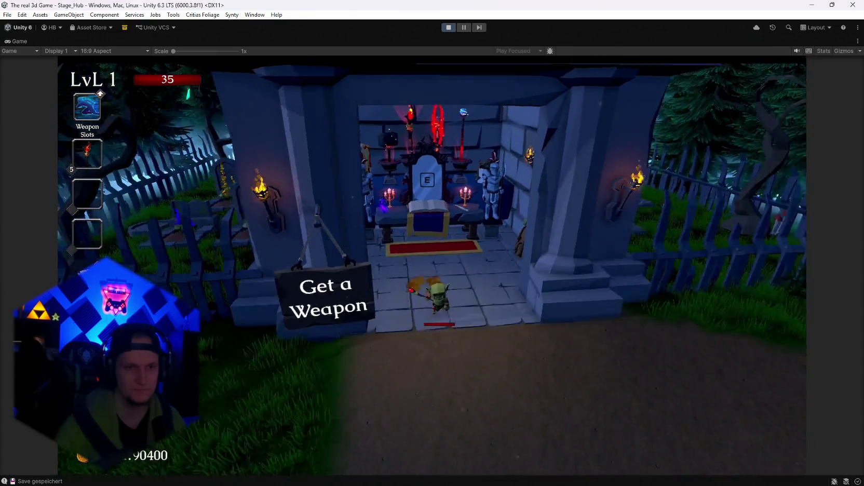
key(s)
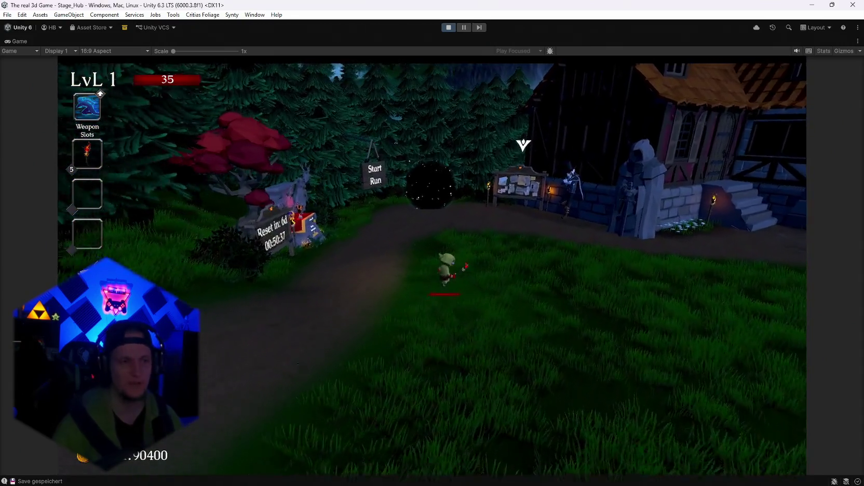
key(w)
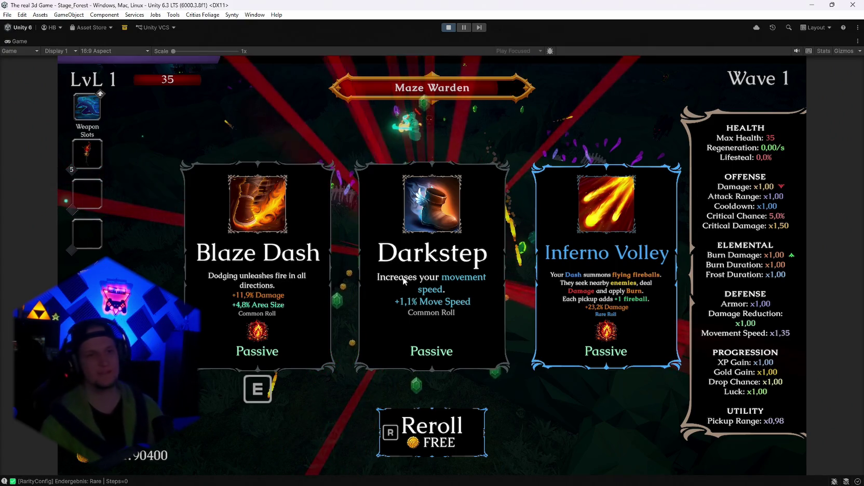
- Reroll twice, take AshenPact again, and check stats in the pause menu
key(r)
key(r)
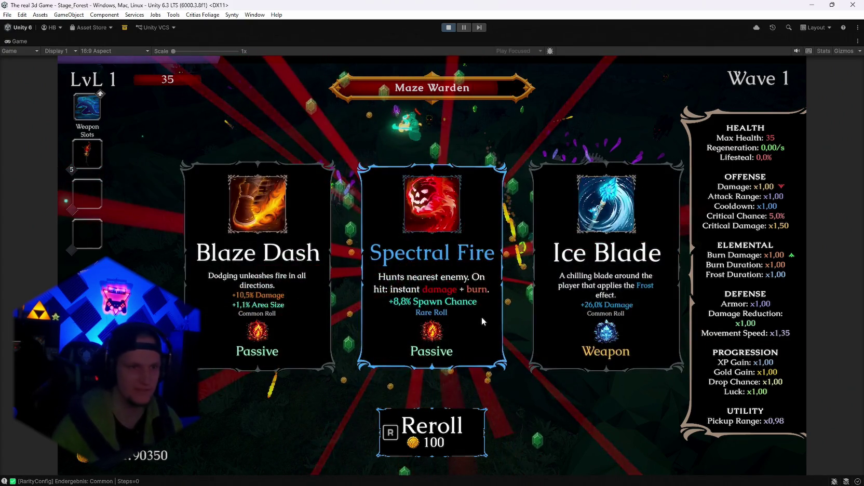
key(r)
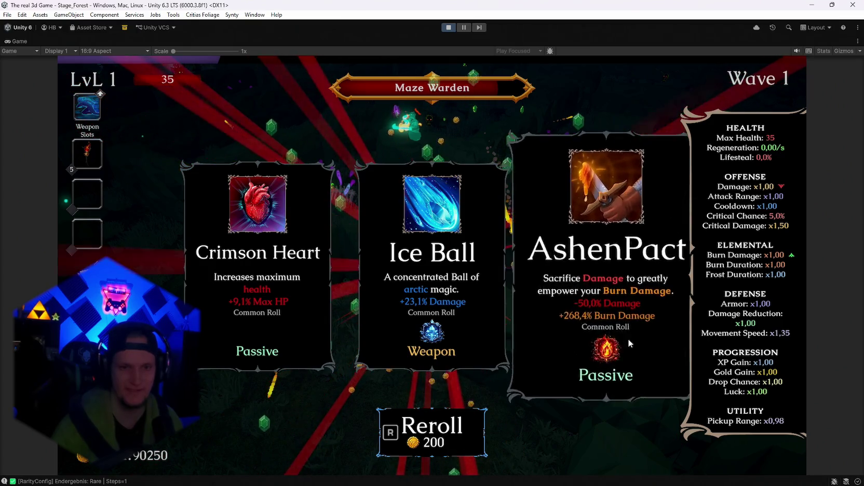
click(606, 300)
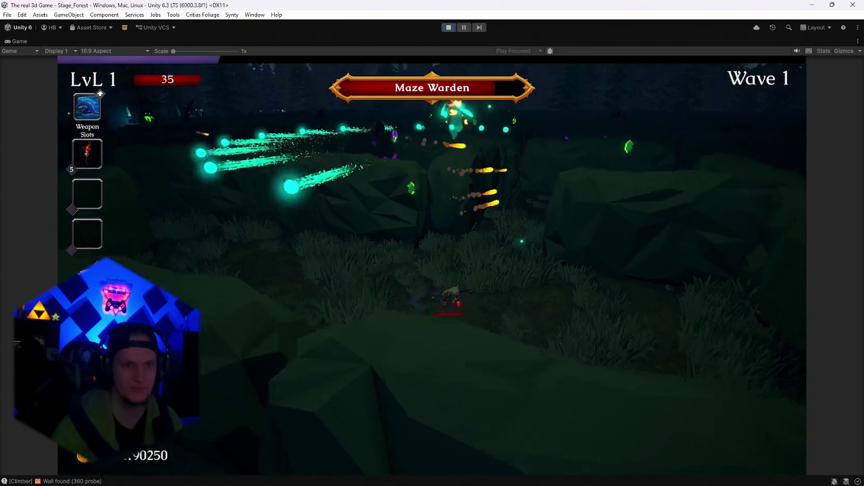
key(Escape)
key(Escape)
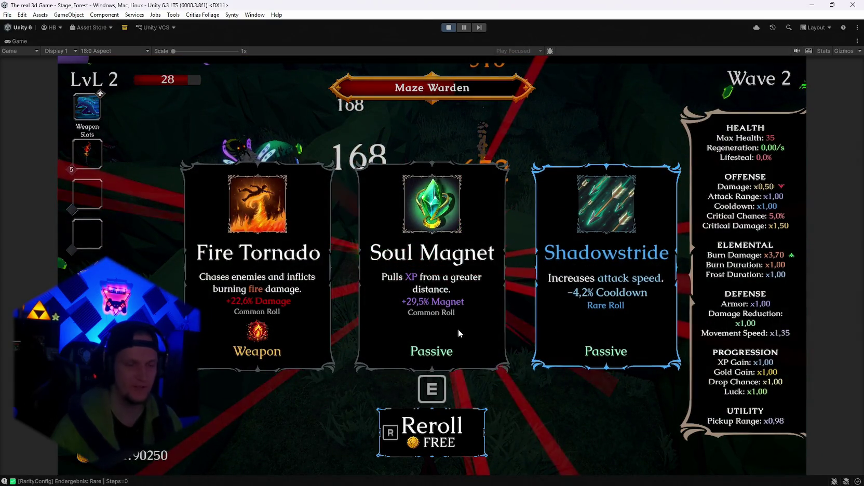
- Reroll the level-2 cards until Meteor, Ice Dash and Frozen Heart appear at 12800 gold
key(r)
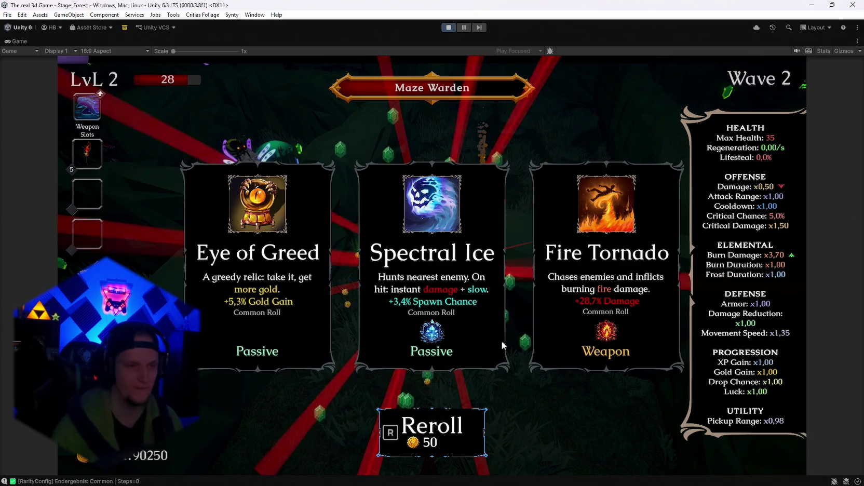
key(r)
key(r)
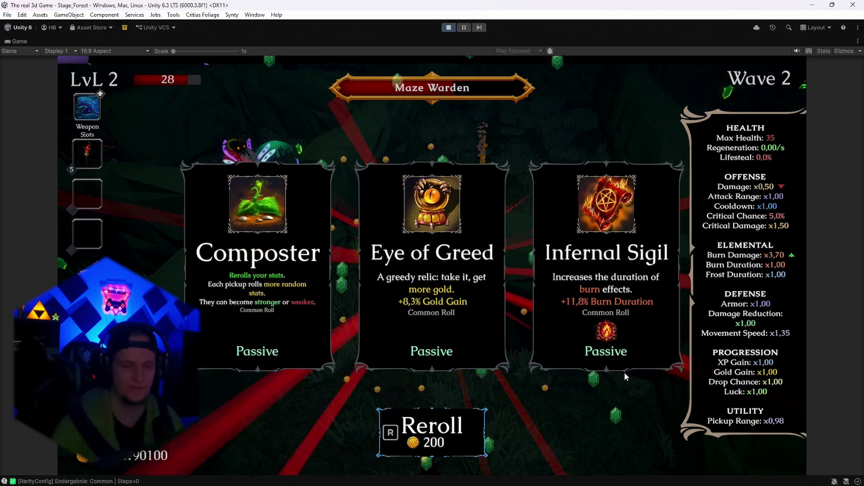
key(r)
key(r)
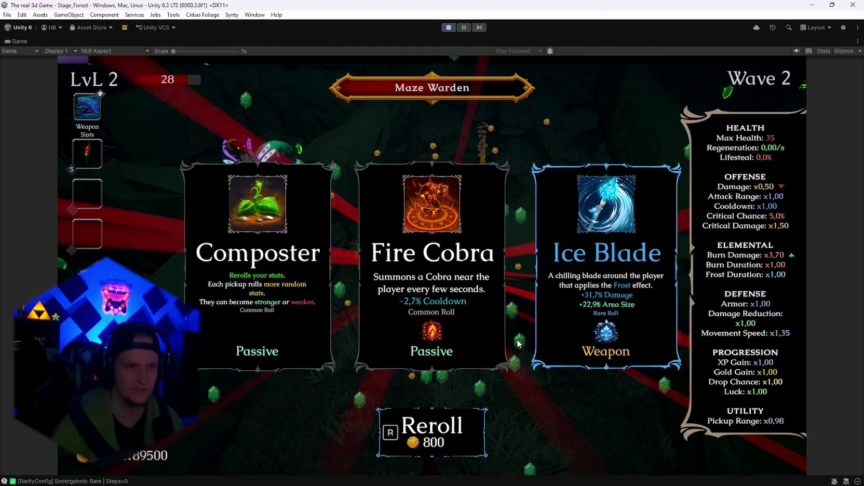
key(r)
key(r)
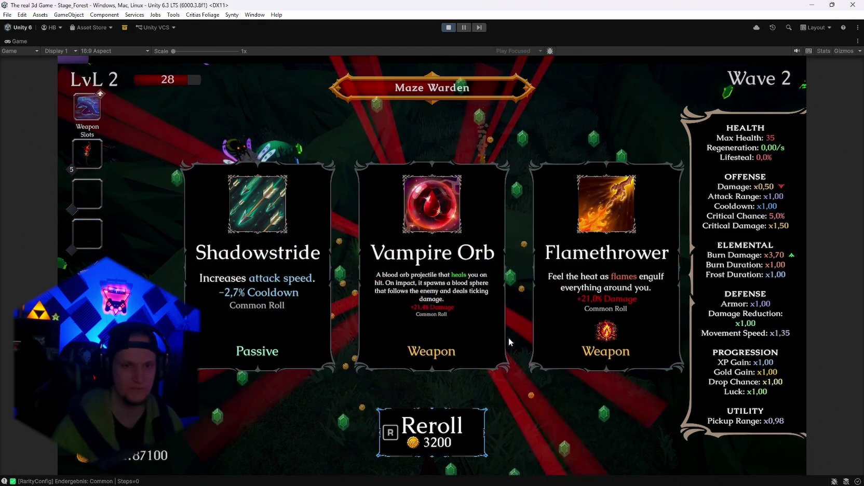
key(r)
key(r)
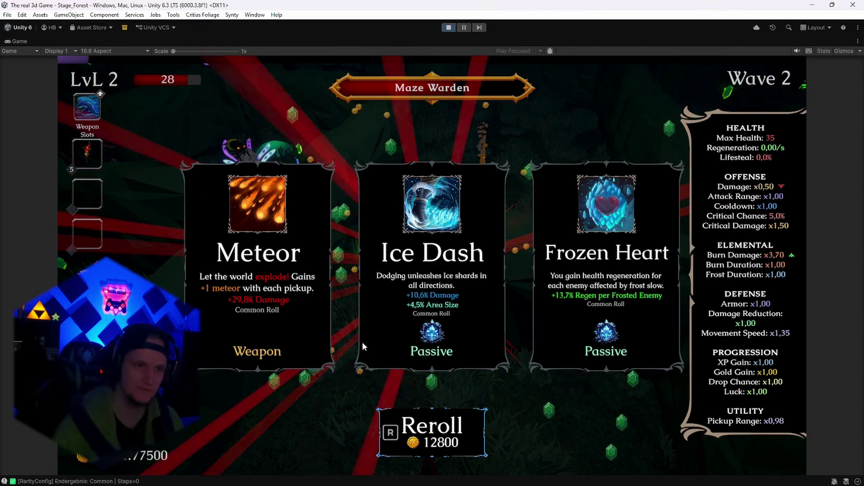
key(alt+Tab)
key(alt+Tab)
key(alt+Tab)
key(alt+Tab)
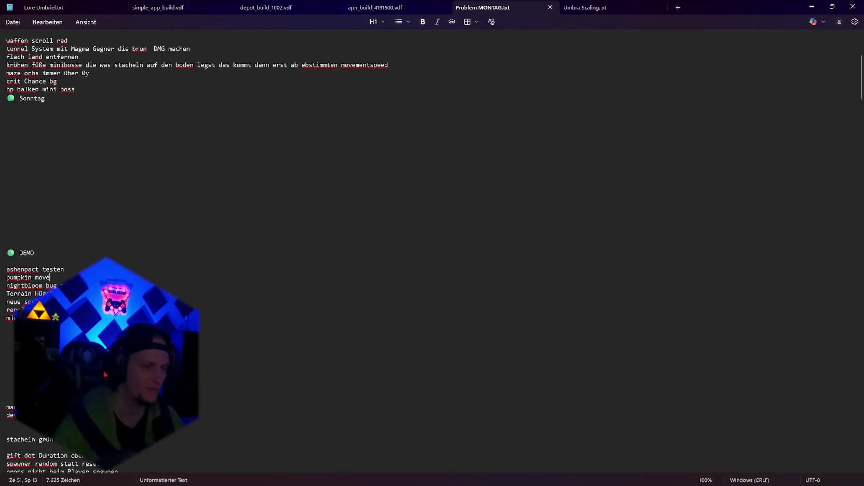
- Add a Meteor fire damage note below the DEMO list in Notepad and minimize it
scroll(208, 245, up, 4)
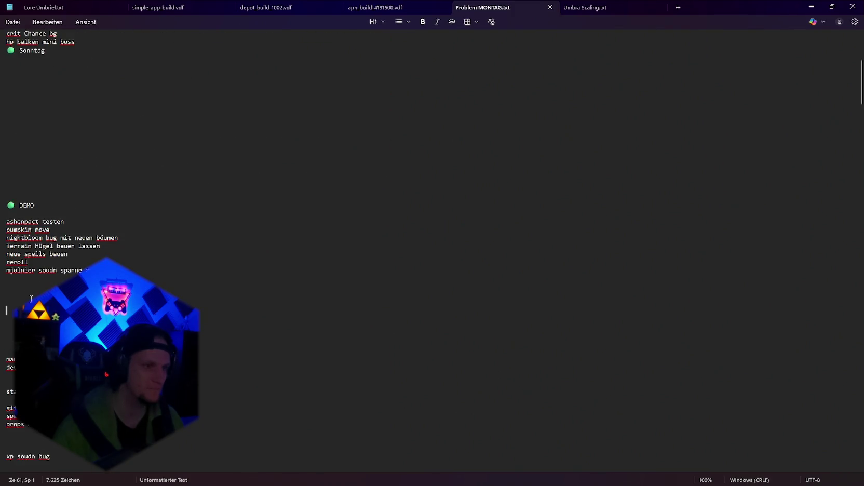
click(14, 285)
text(Meteor fire dm)
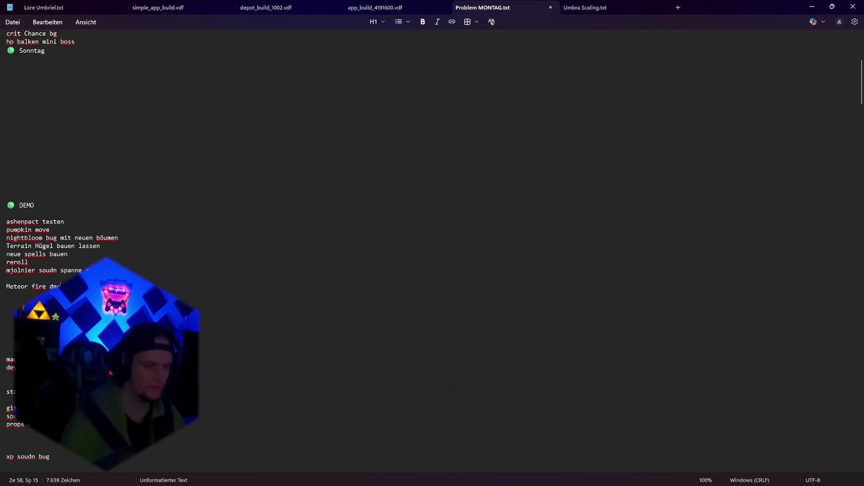
click(809, 7)
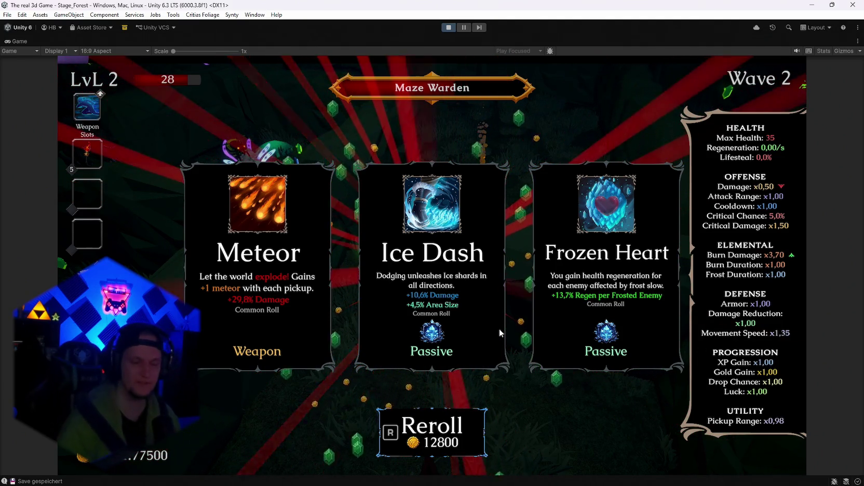
- Take the Meteor weapon upgrade, check the to-do notes while paused, then resume the run
click(284, 299)
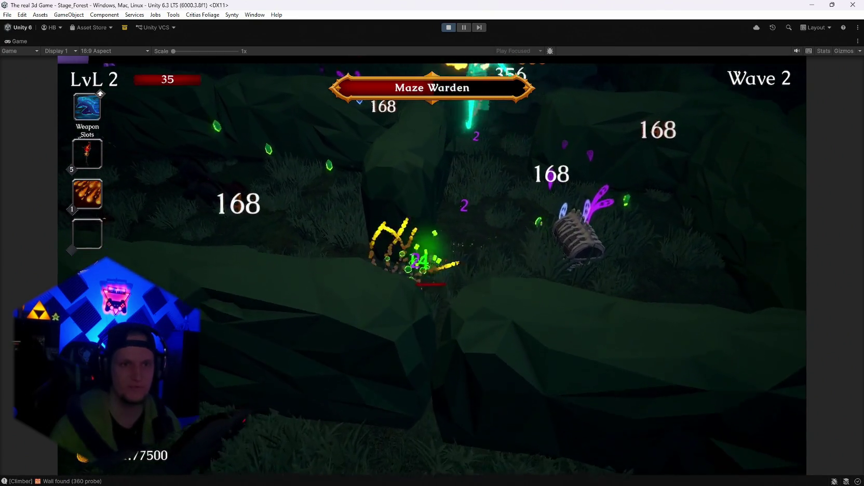
key(Escape)
key(alt+Tab)
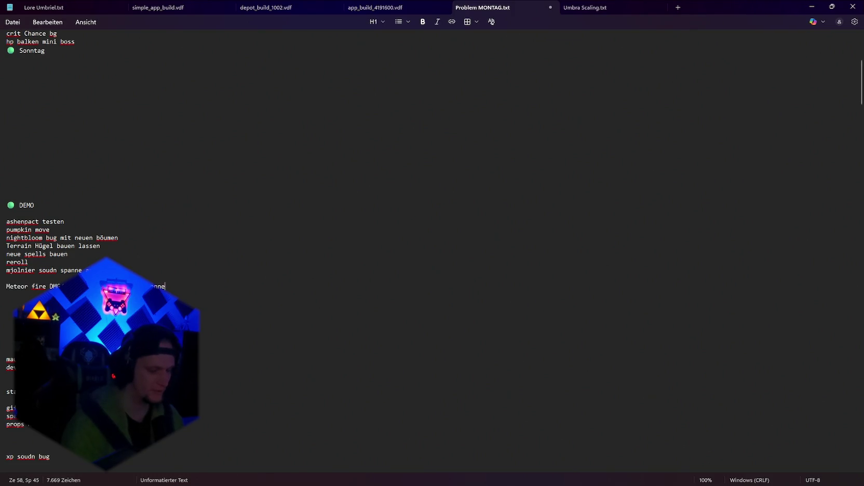
click(820, 5)
click(450, 244)
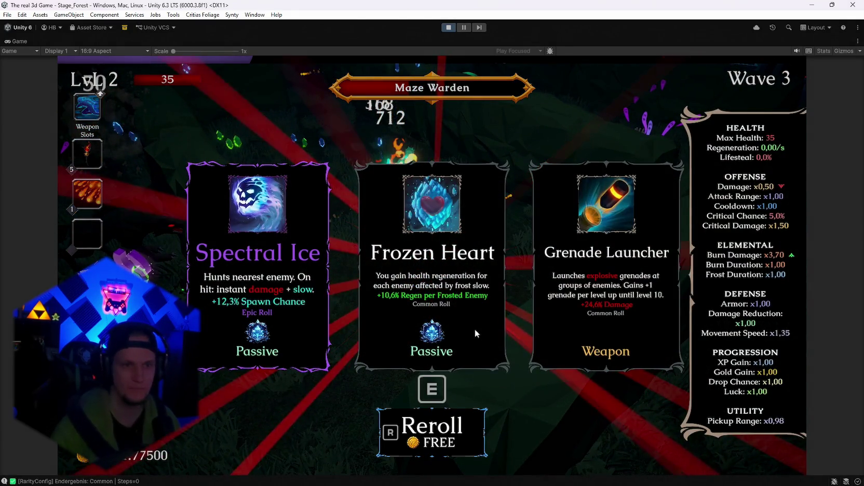
- Reroll the level-up offers until AshenPact appears, and accept it
key(r)
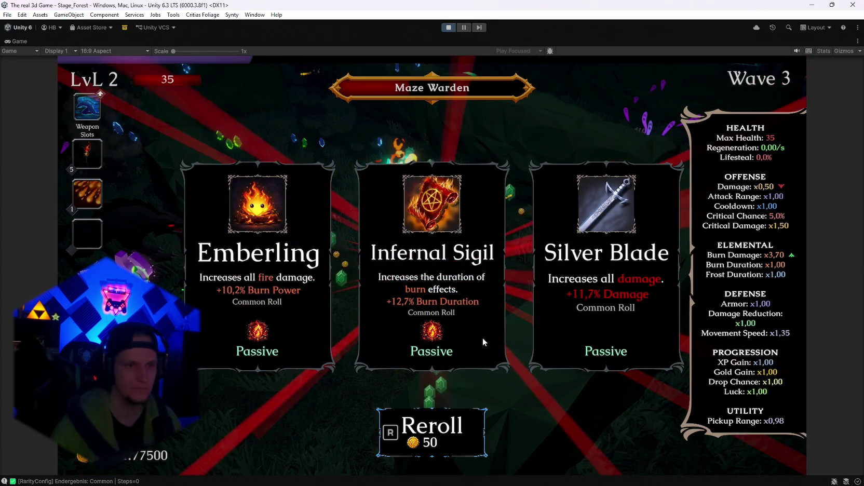
key(r)
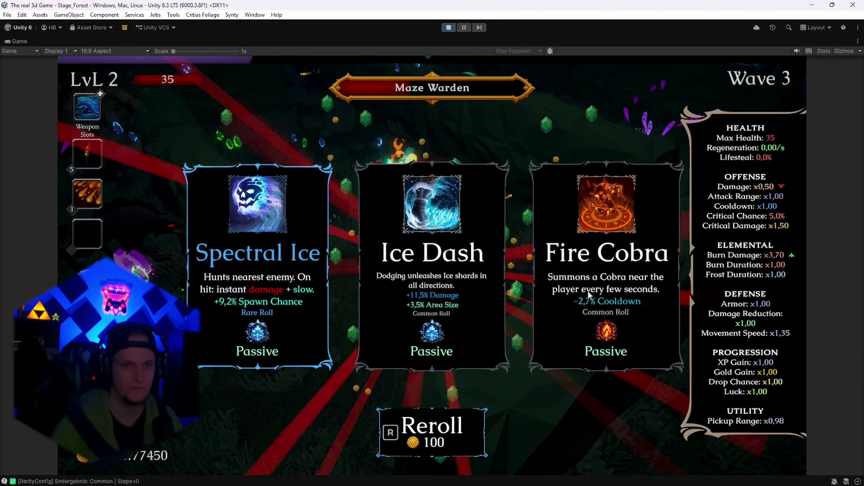
key(r)
key(r)
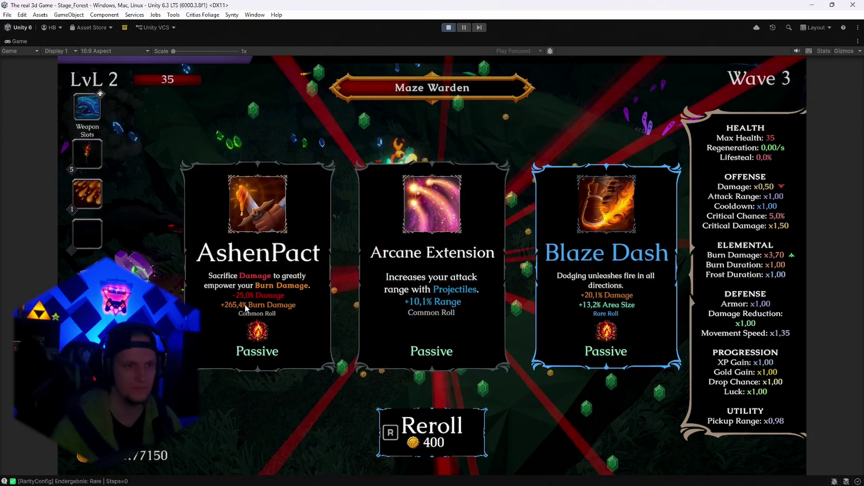
key(Return)
- Play on through the forest, picking upgrade cards and the Scorched Ground relic
key(s)
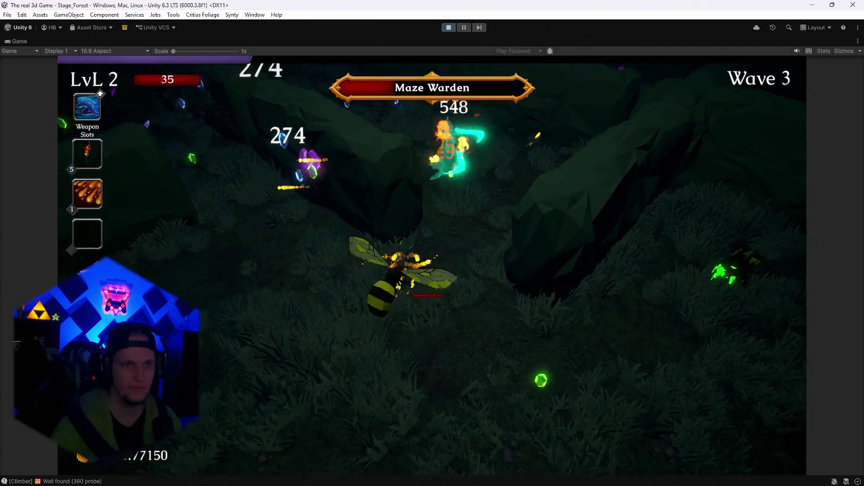
key(s)
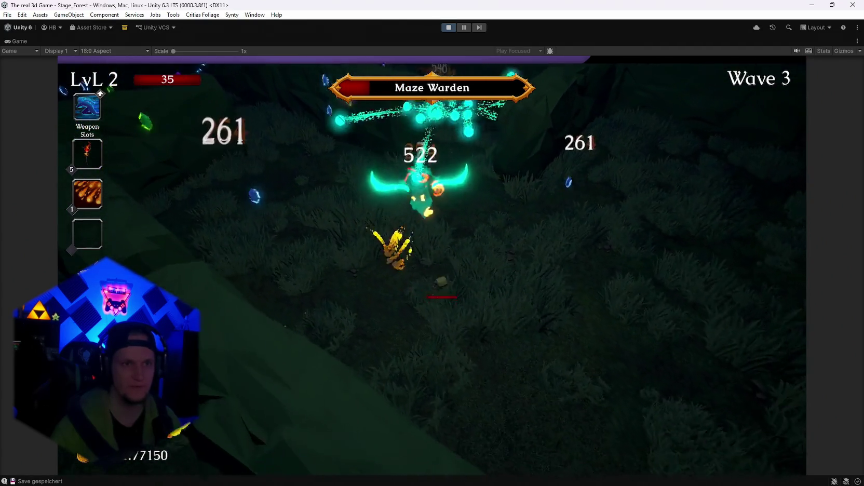
key(s)
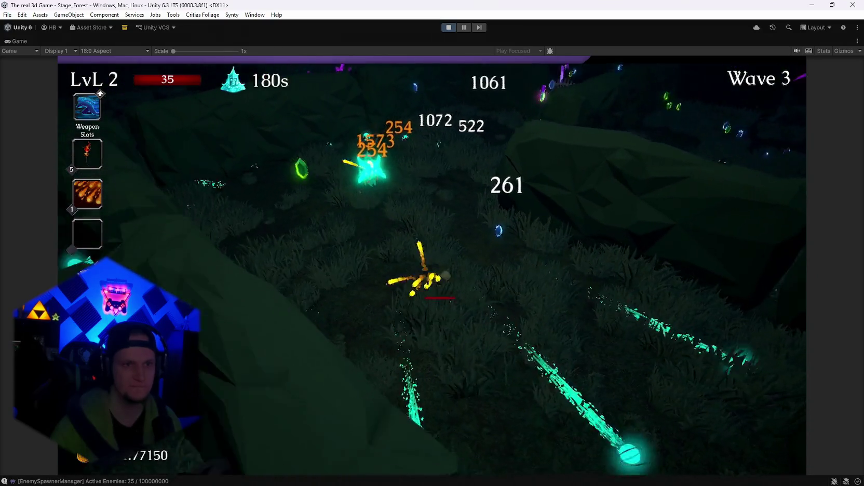
key(s)
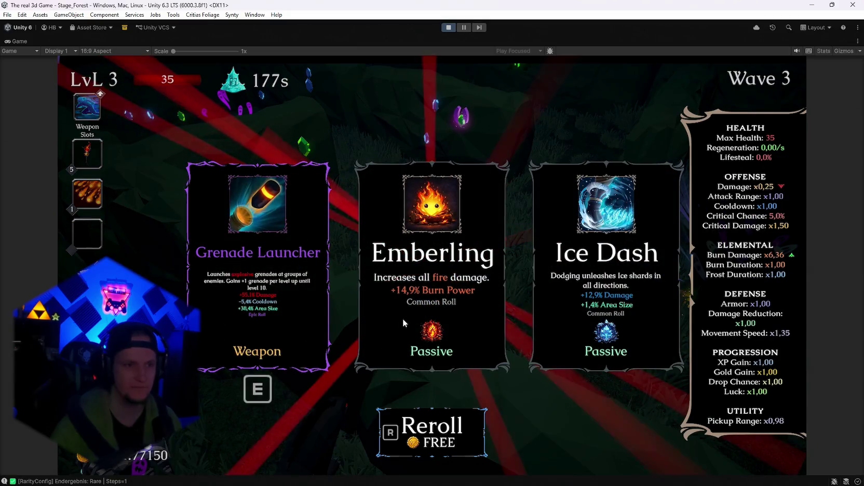
click(546, 312)
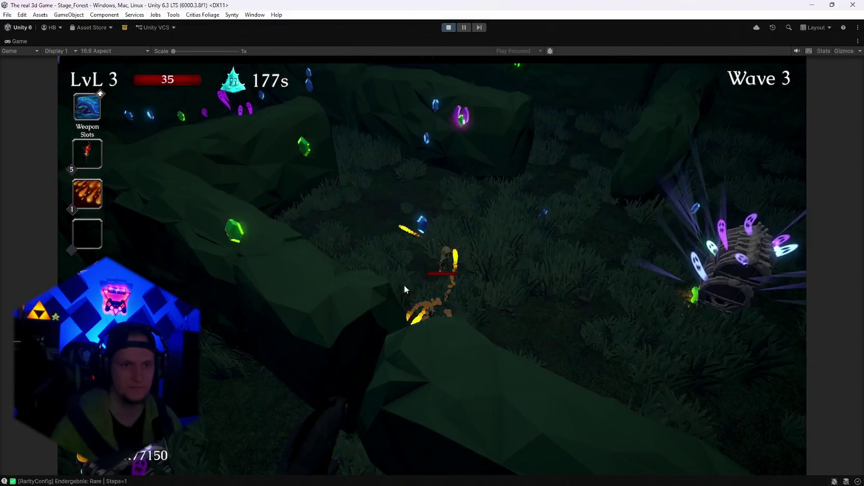
key(w)
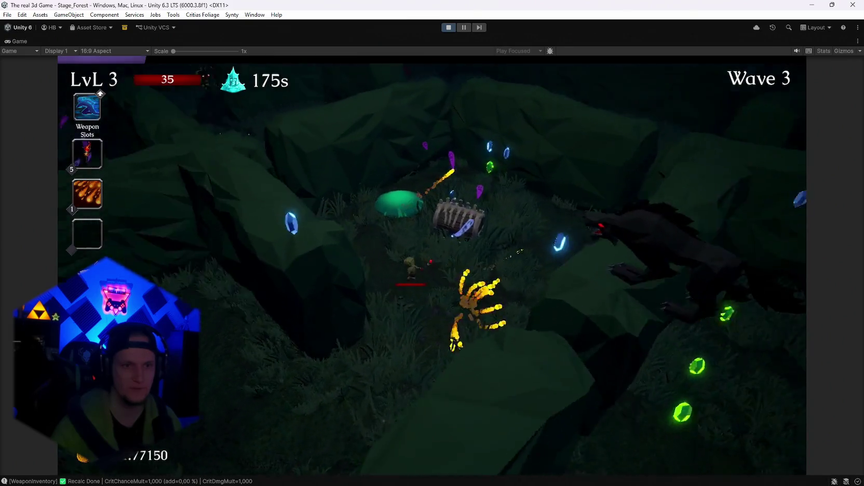
key(w)
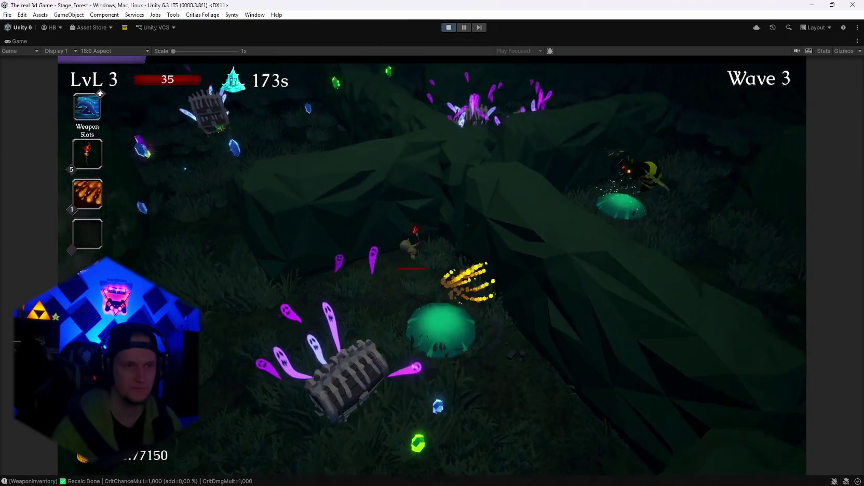
key(a)
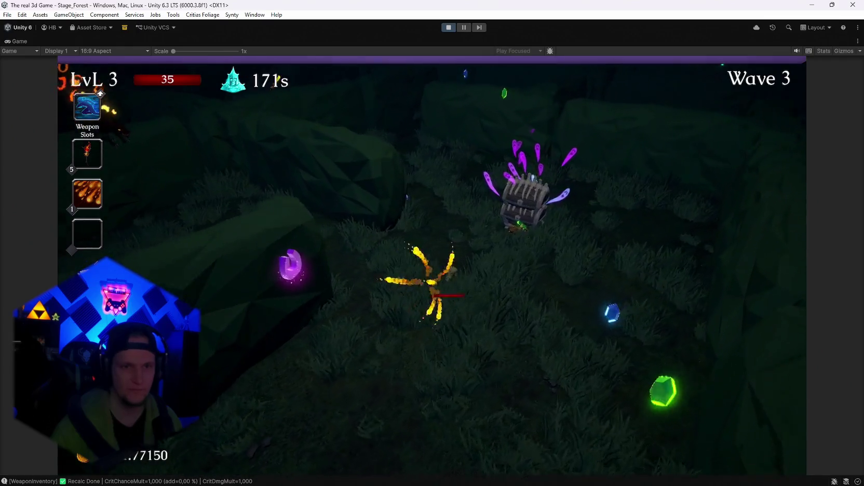
click(253, 310)
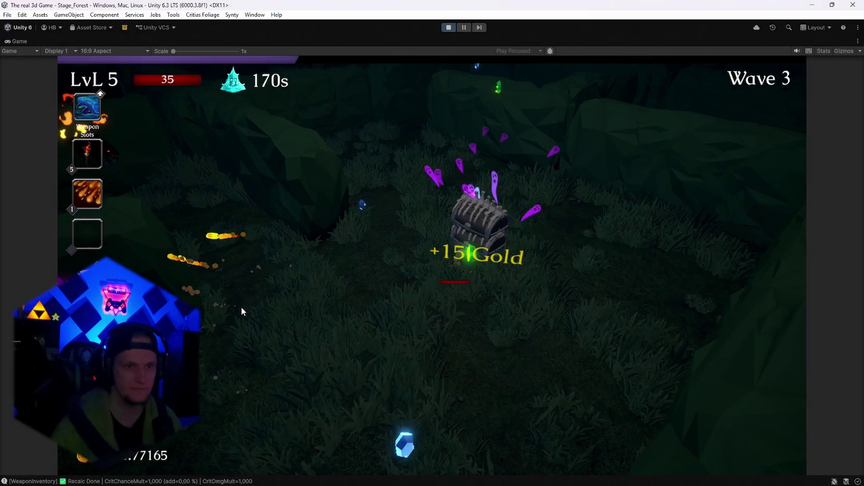
click(282, 304)
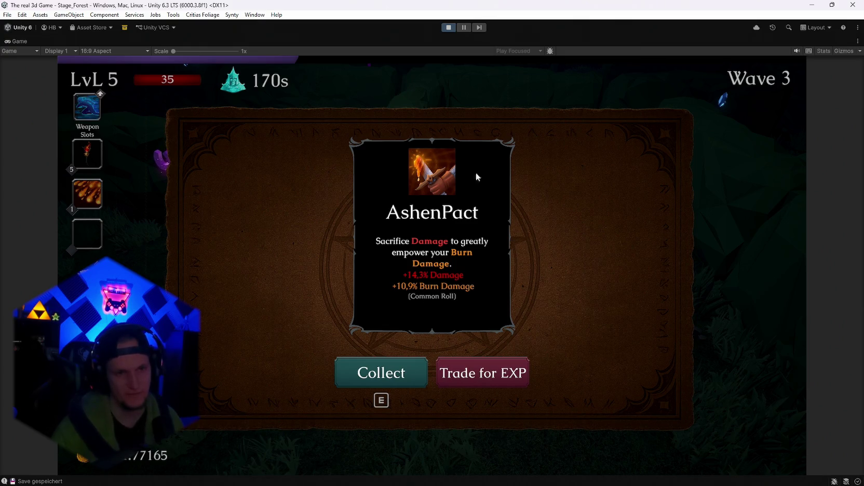
- Reroll the AshenPact chest reward, trade it for experience, and briefly check stats
click(491, 336)
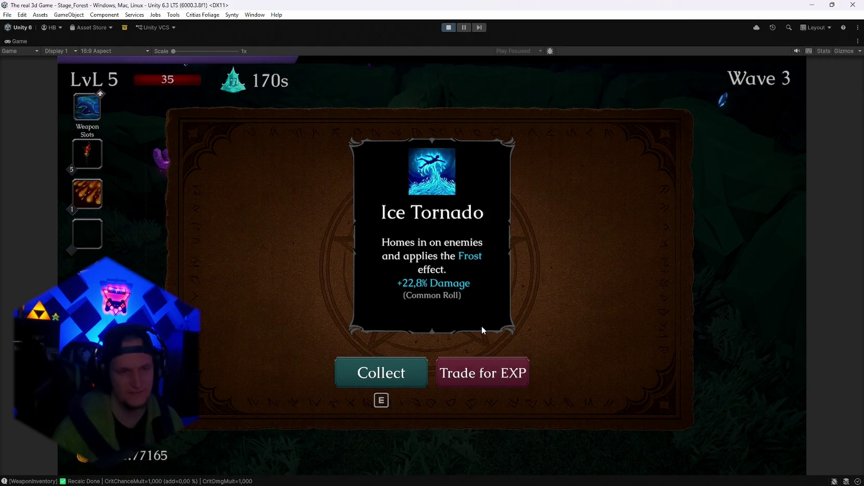
key(Right)
key(e)
key(Escape)
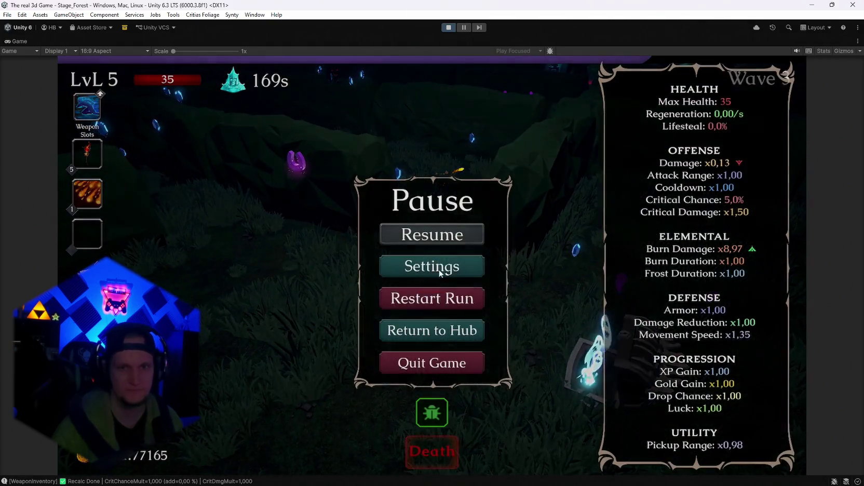
key(Escape)
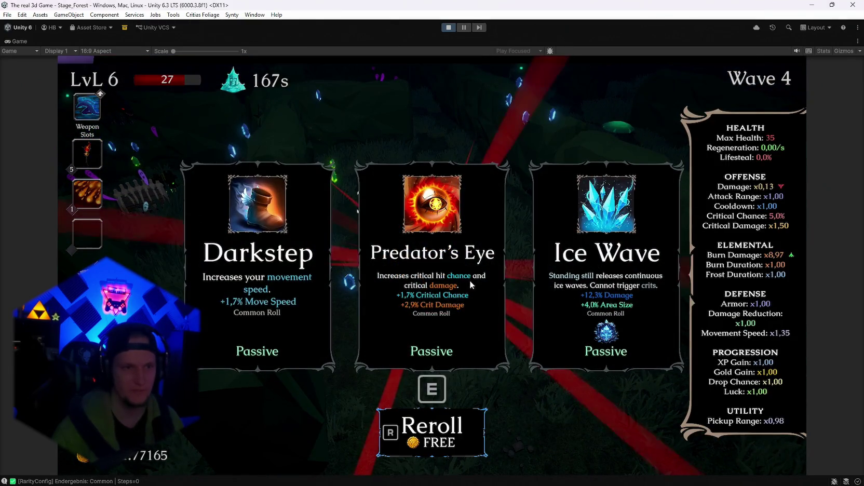
- Pick several level-up cards, including a cooldown reduction and a new weapon, checking stats between
key(e)
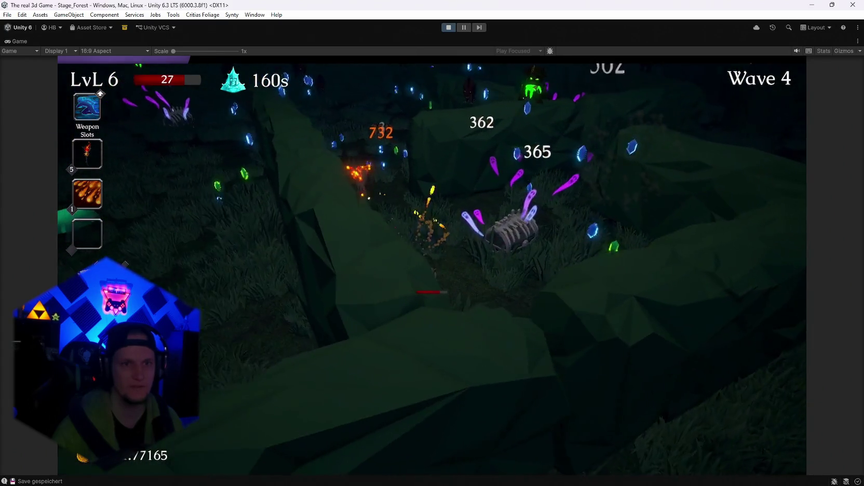
key(Escape)
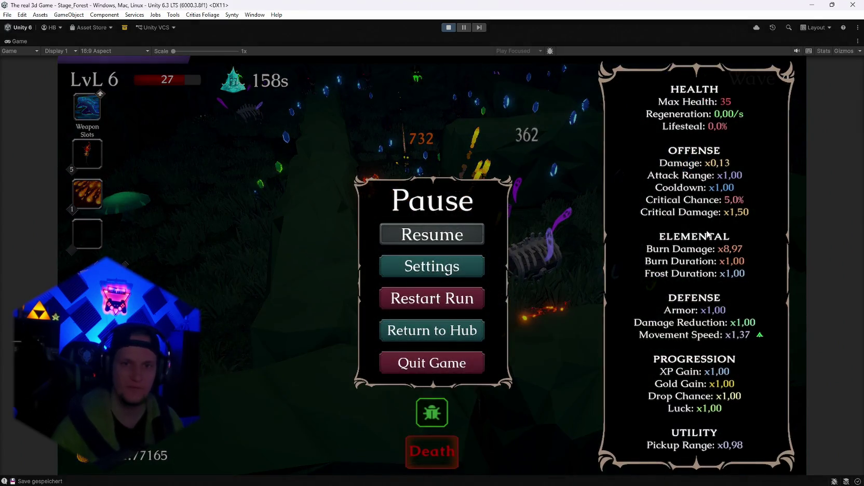
key(Escape)
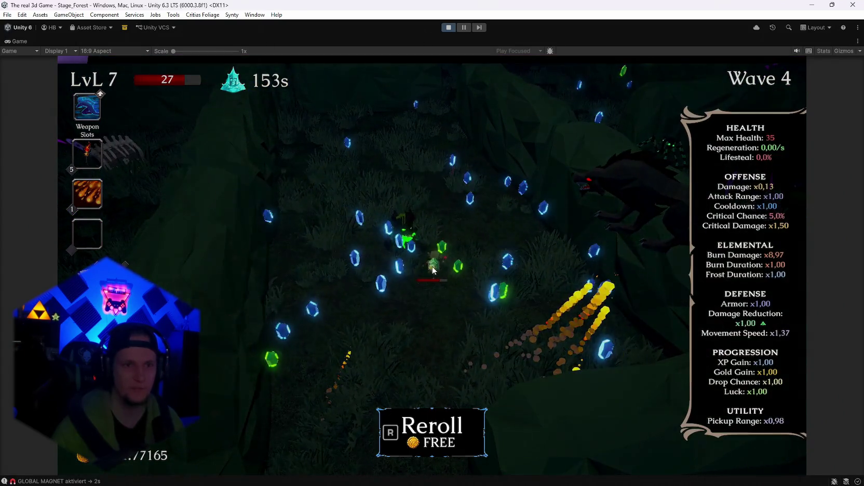
click(450, 292)
click(436, 268)
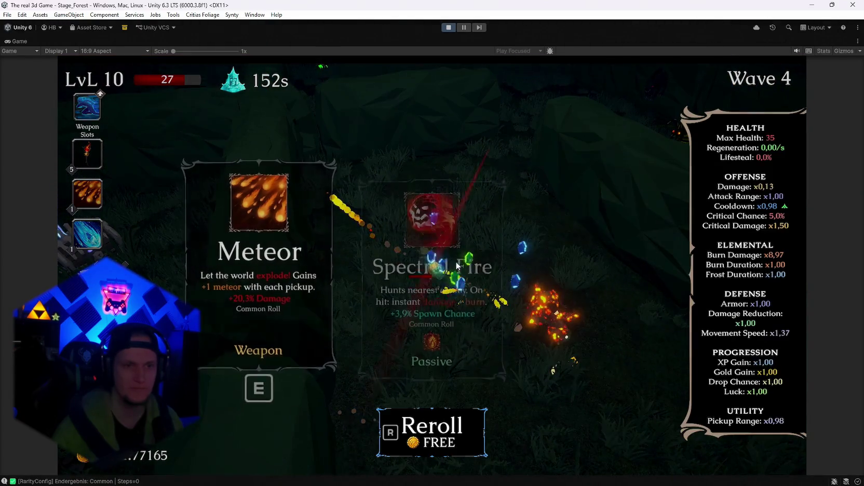
click(432, 265)
key(Escape)
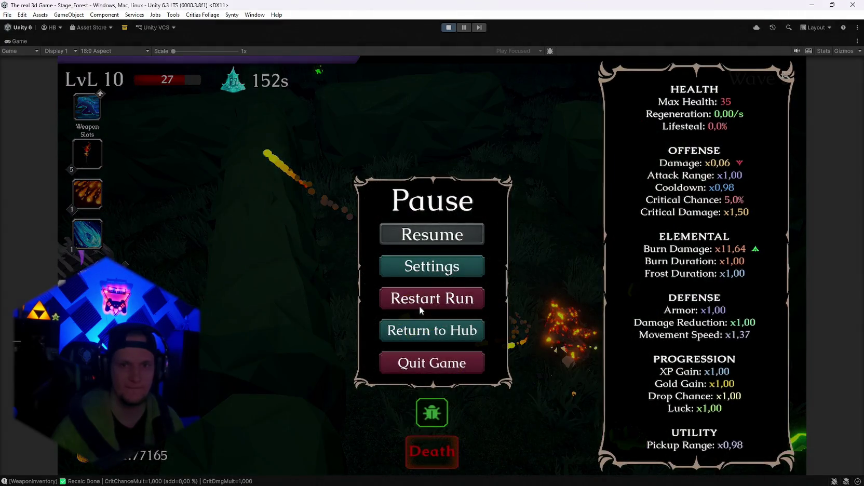
key(Escape)
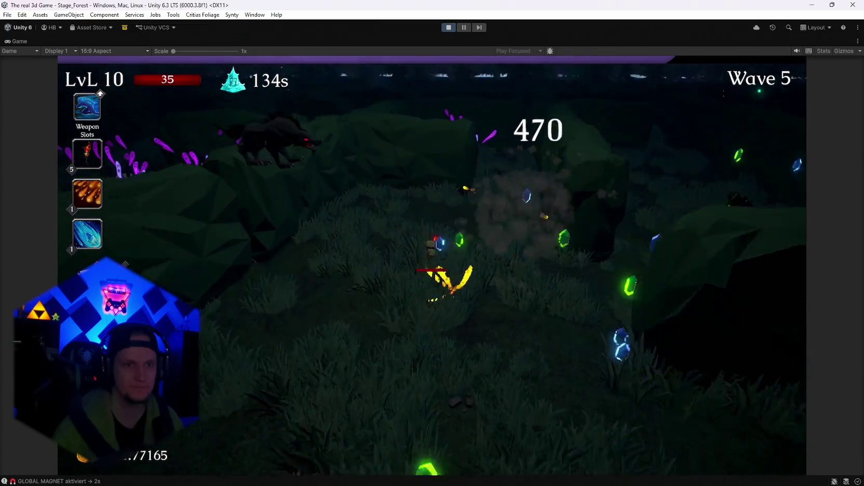
- Take Glacial Sigil and the Ice Wave reward, then pause and stop the play-test
key(d)
key(d)
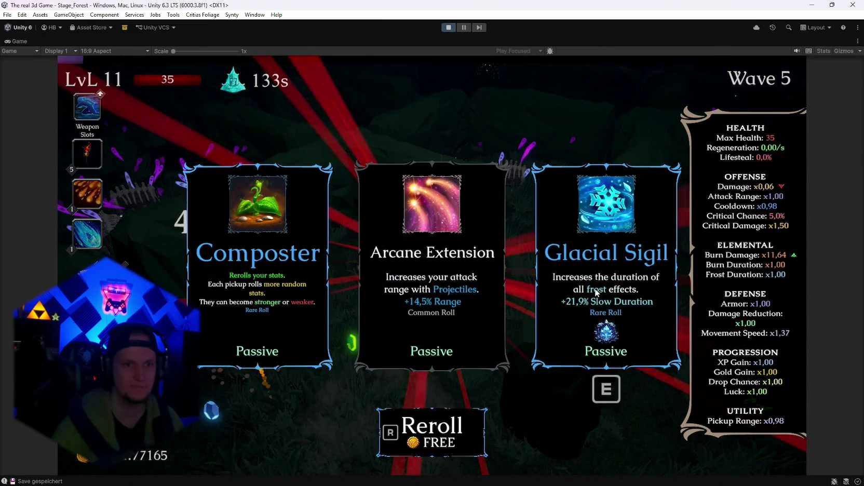
key(e)
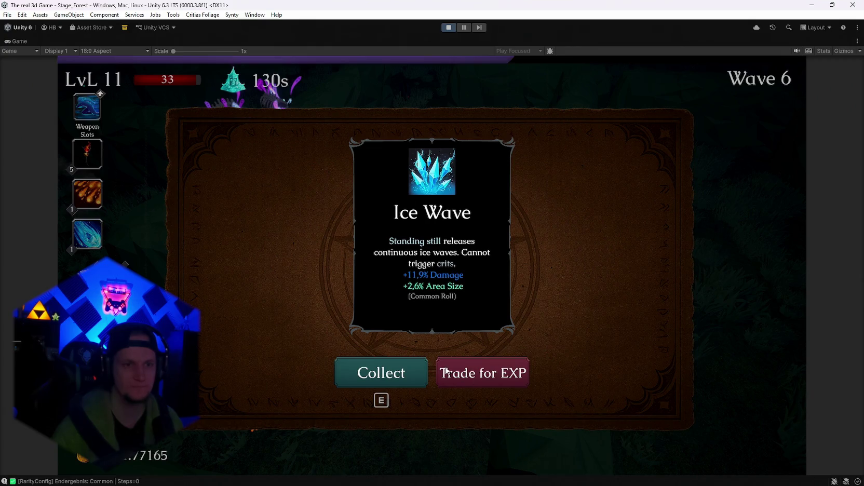
key(e)
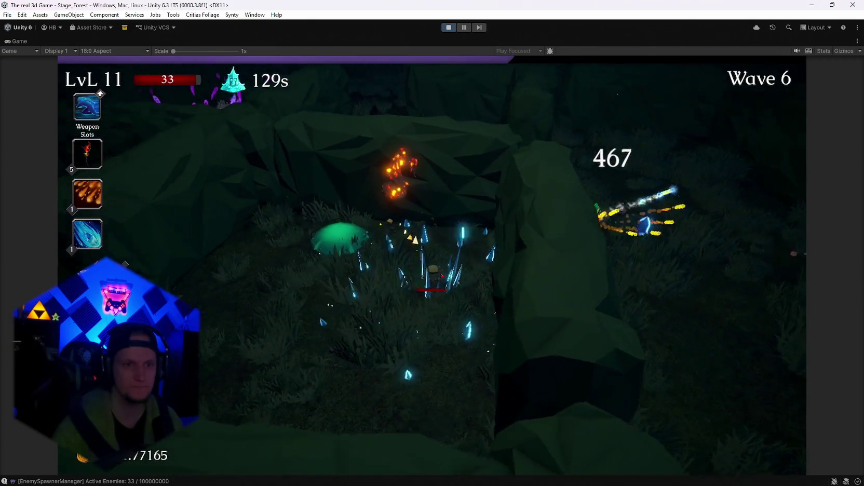
key(d)
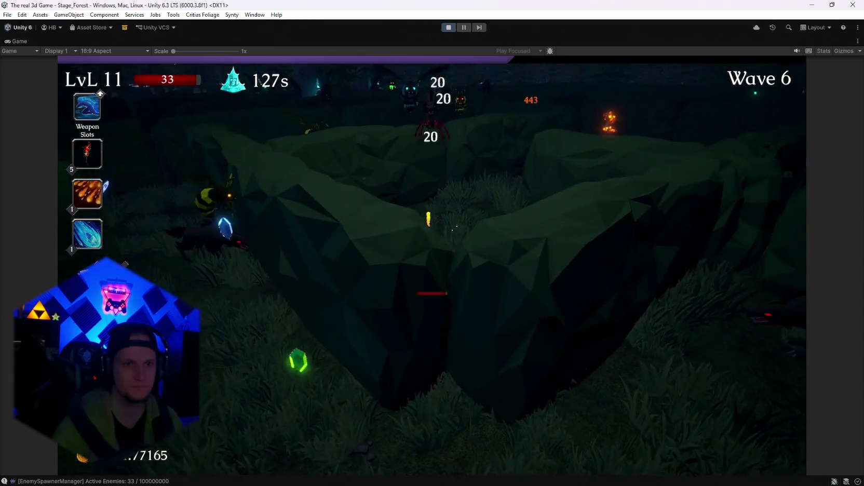
key(Escape)
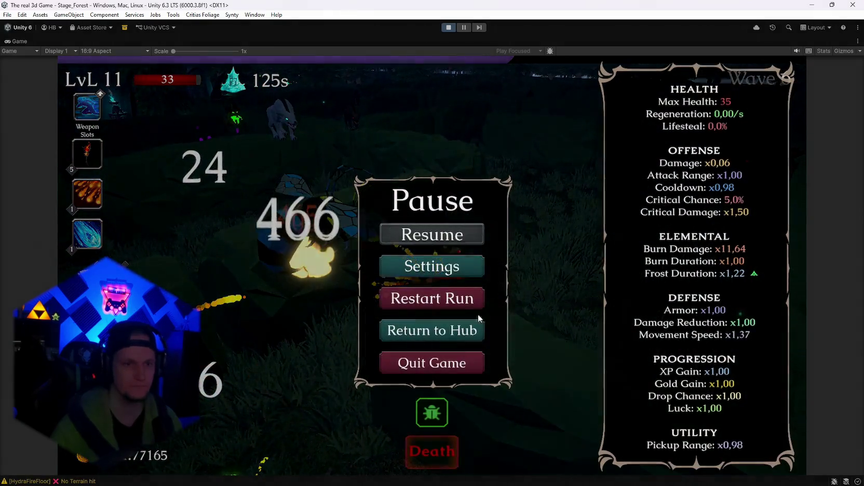
key(Up)
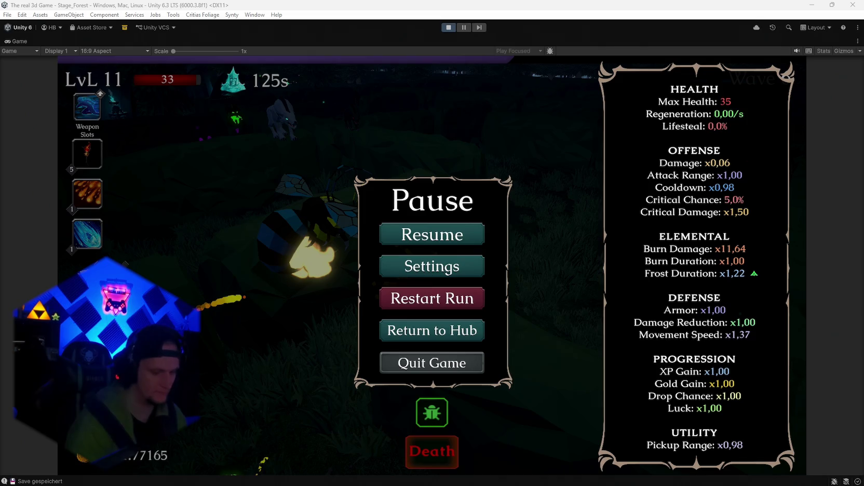
click(448, 27)
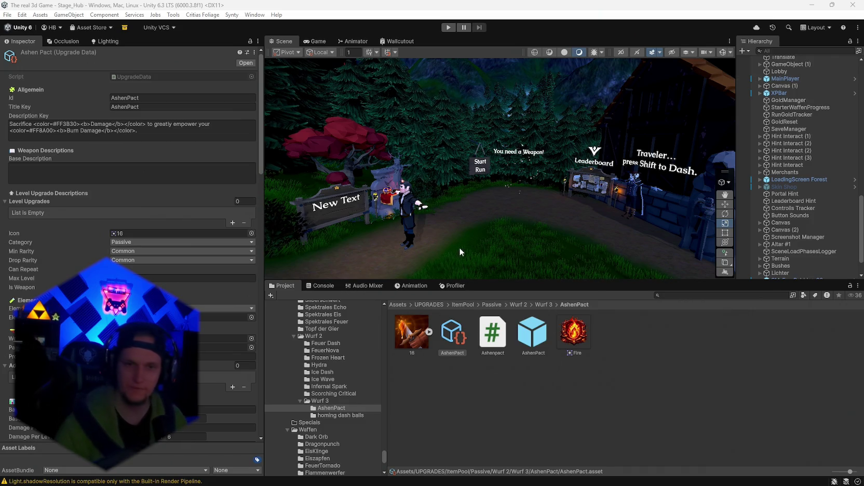
- Search the project for 'weaponb' and select the WeaponBase script
click(676, 295)
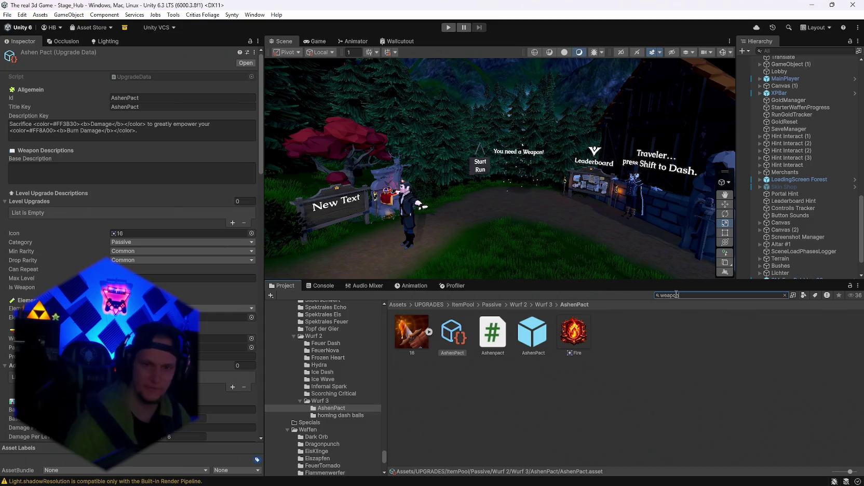
text(weaponb)
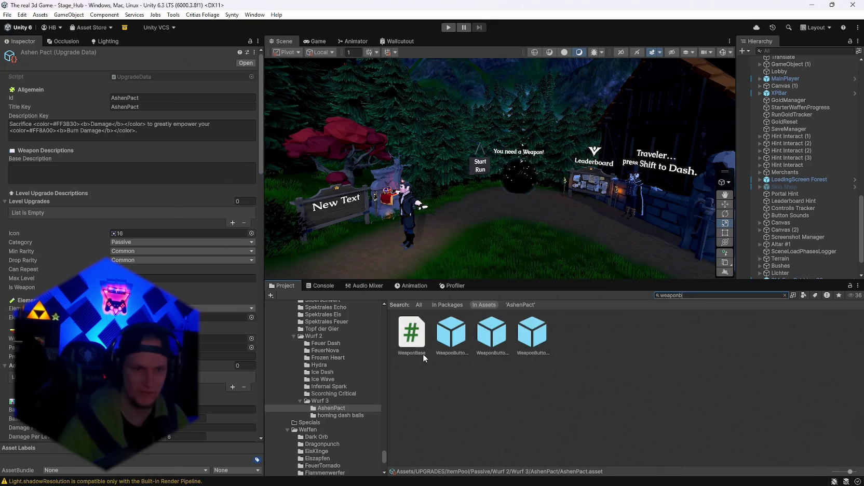
click(411, 337)
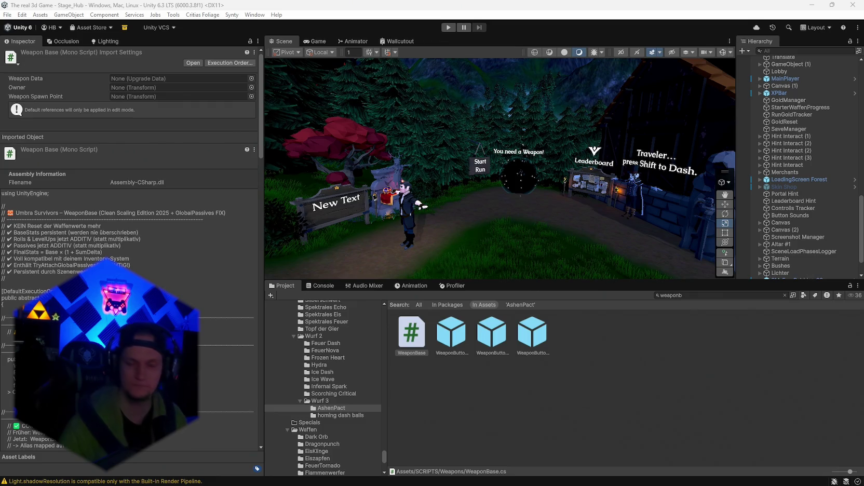
- Glance at the Problem MONTAG notes, then search 'mjolnier' and open the Mjolnier folder
click(577, 478)
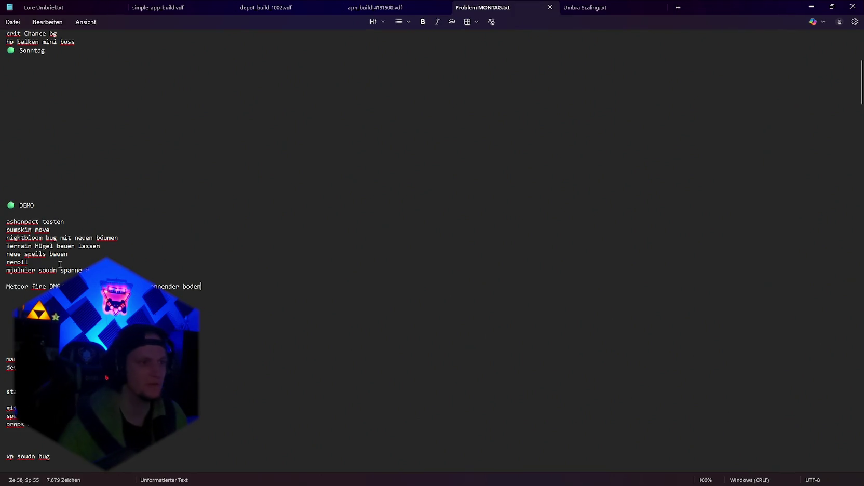
click(812, 6)
click(696, 295)
text(mjolnier)
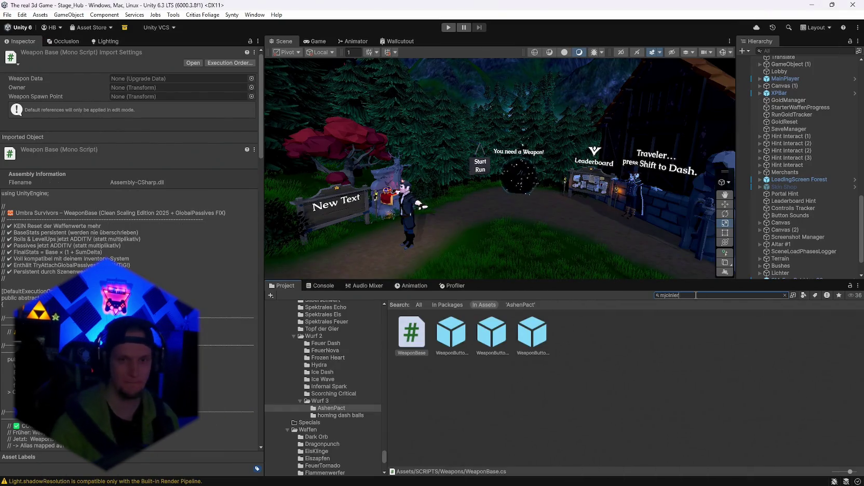
double_click(418, 330)
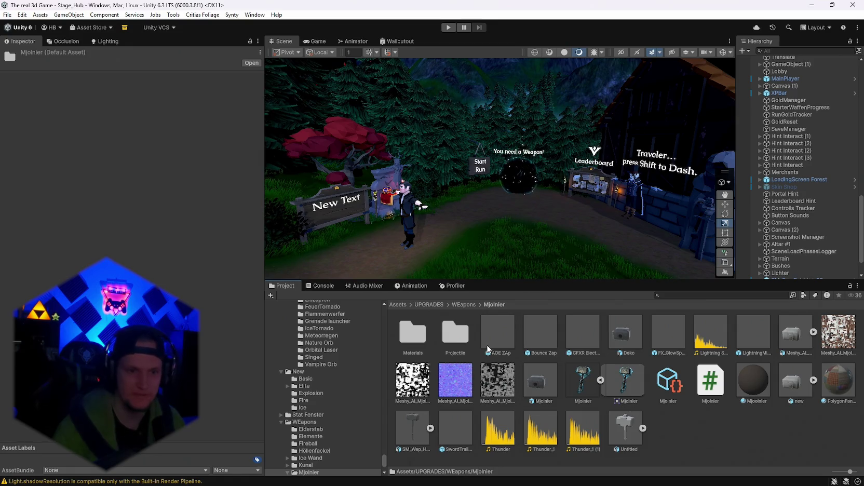
- Preview the Bounce Zap, CFXR Electrified 2, FX_GlowSpot_02 and LightningMissileBluev2 effect prefabs
click(541, 338)
scroll(160, 273, down, 15)
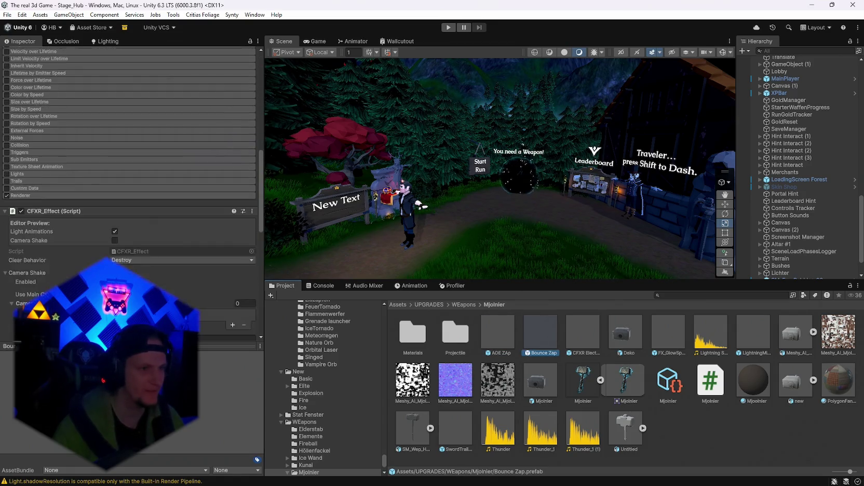
scroll(160, 273, down, 1)
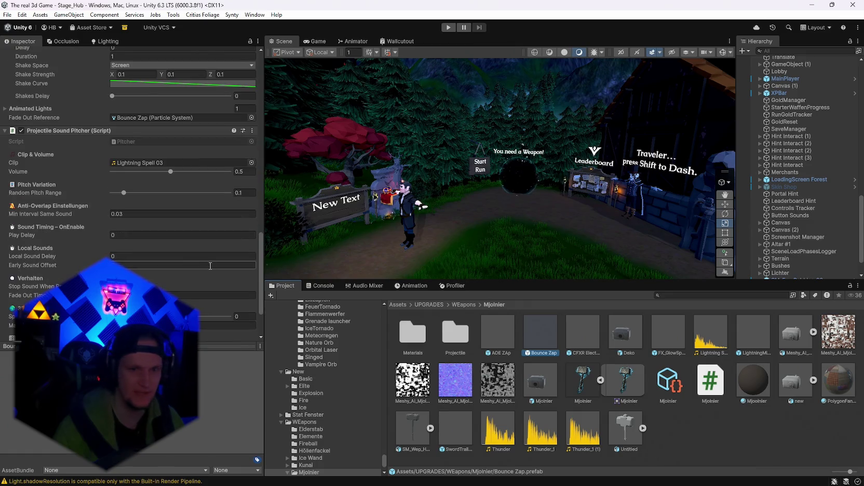
double_click(553, 337)
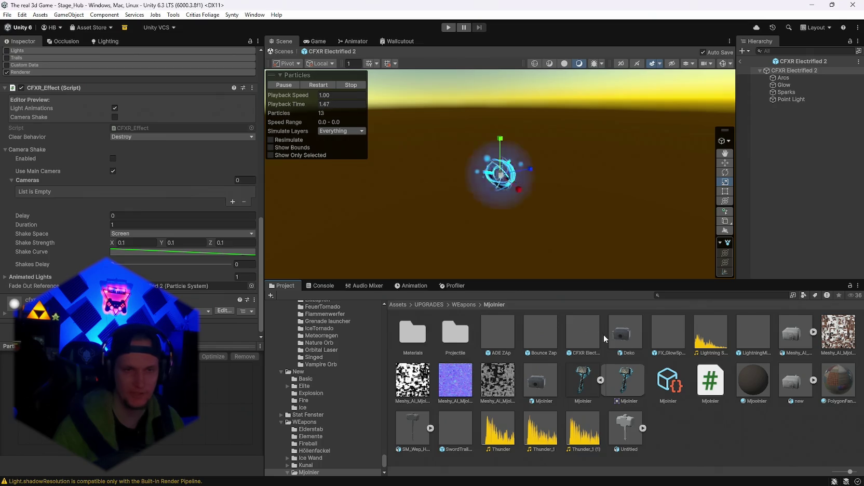
double_click(674, 329)
double_click(759, 337)
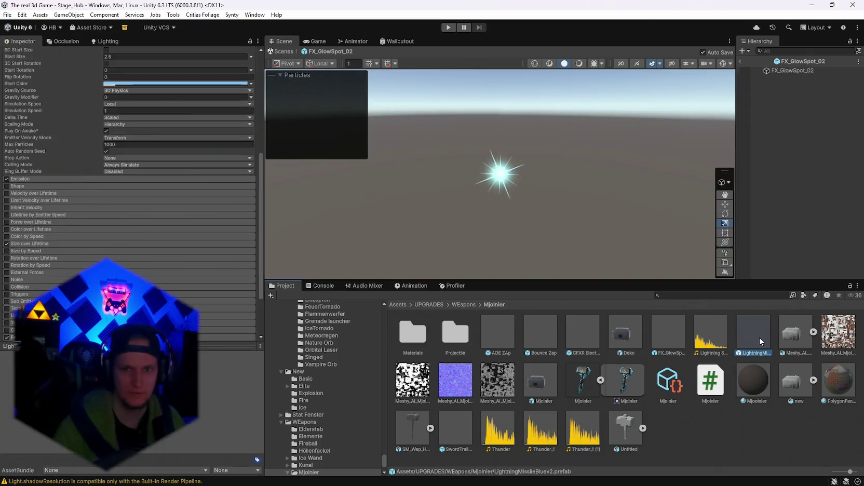
- Preview AOE ZAp and Bounce Zap, then open Projectile's LightningMissileBlue prefab
scroll(164, 291, down, 3)
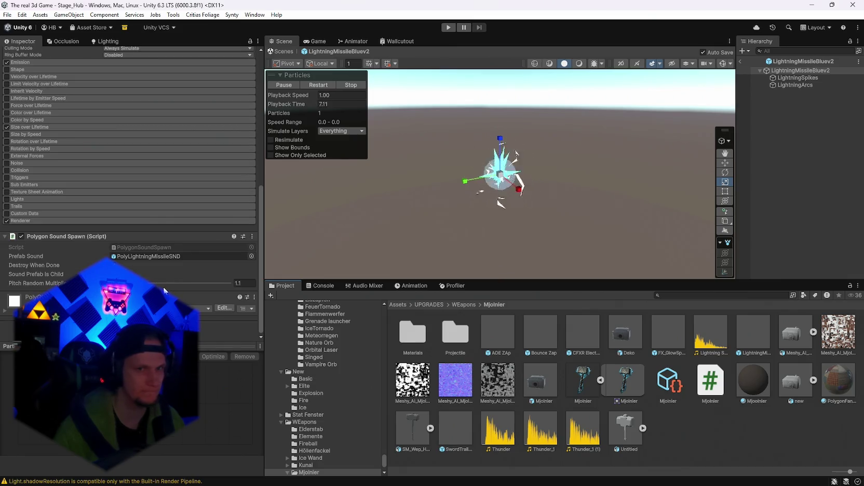
click(461, 427)
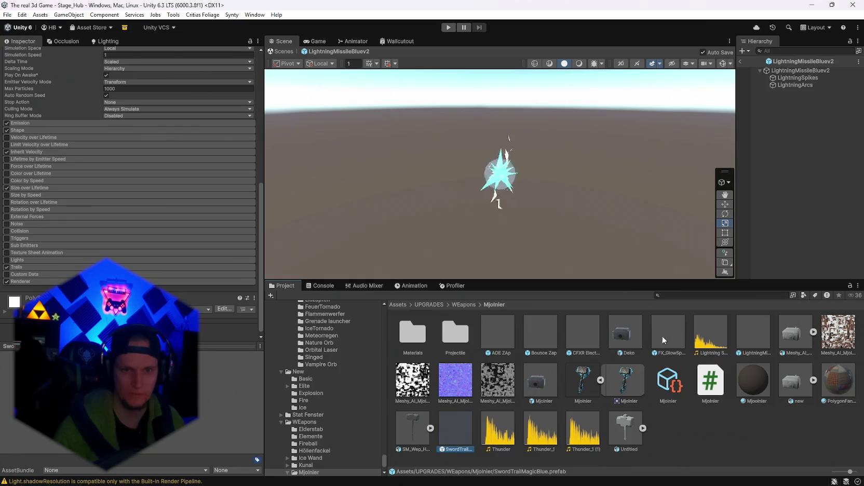
double_click(504, 328)
double_click(539, 331)
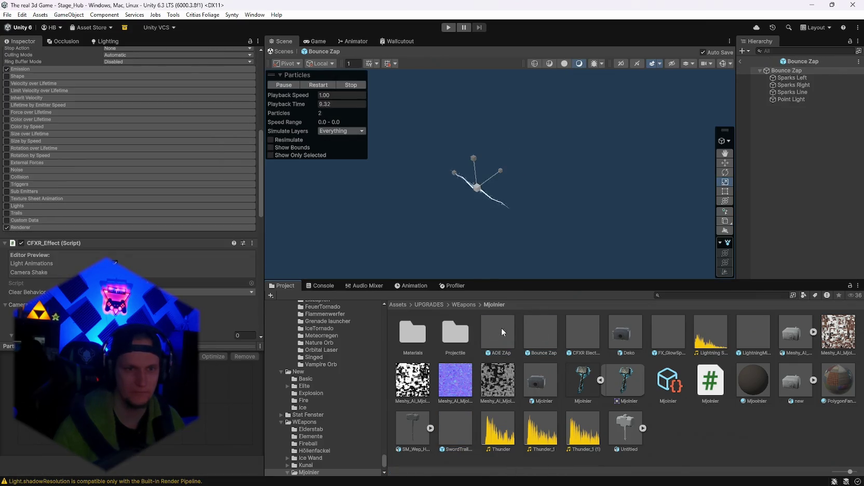
double_click(459, 336)
double_click(461, 340)
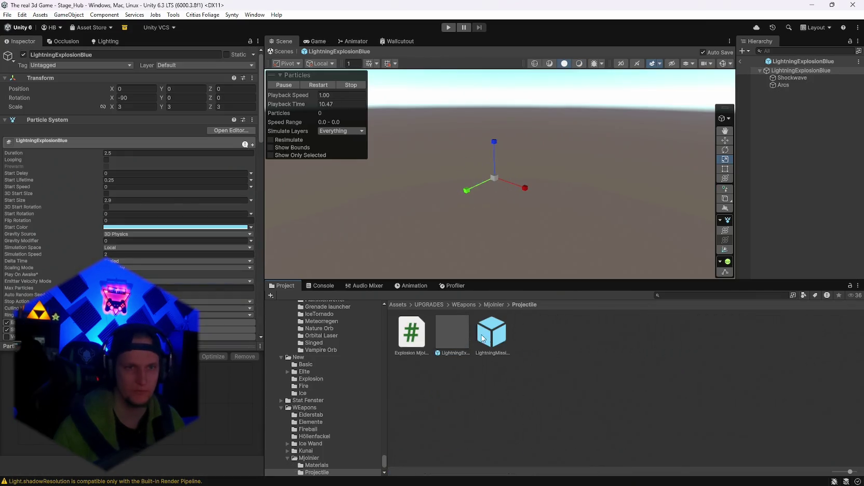
- Set LightningMissileBlue's Min Interval Same Sound to 0.1
scroll(130, 267, down, 15)
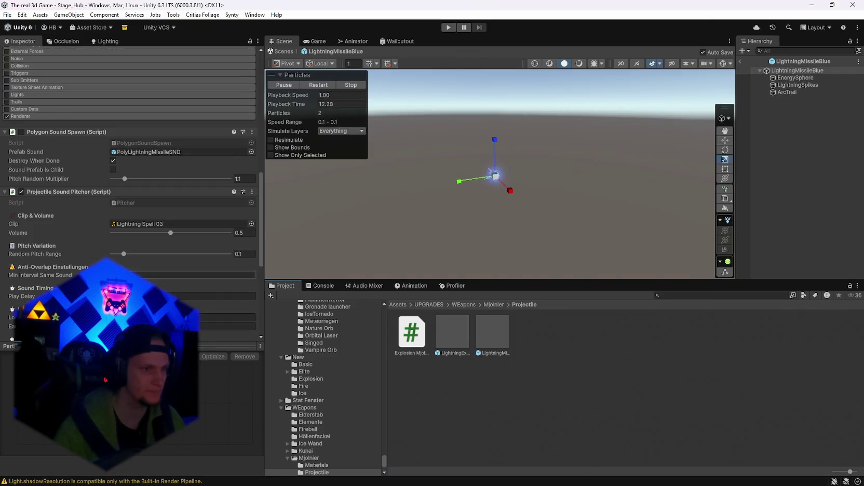
scroll(131, 267, down, 5)
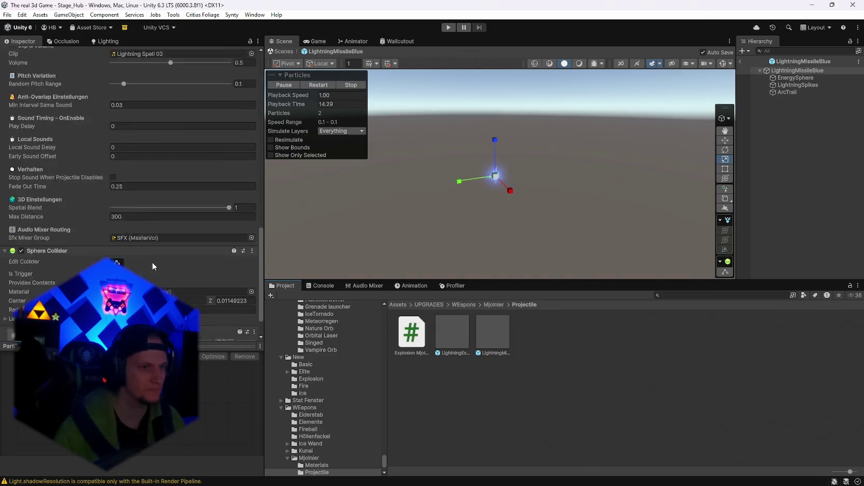
click(133, 177)
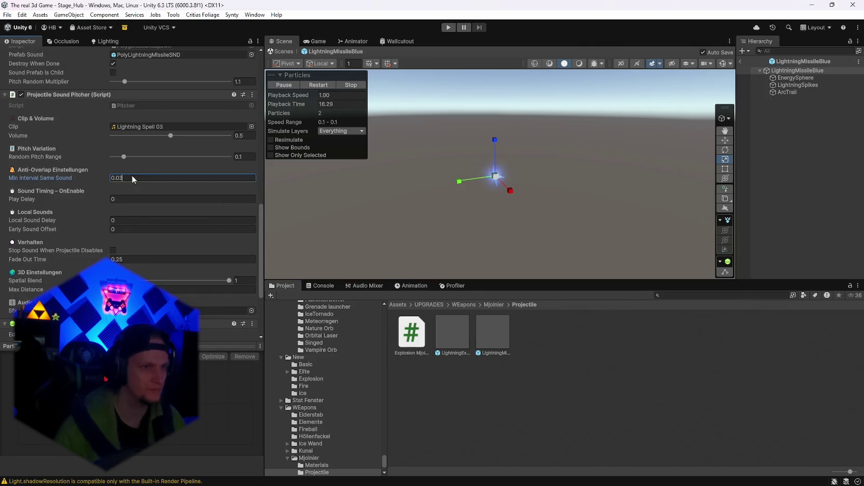
key(BackSpace)
key(BackSpace)
text(1)
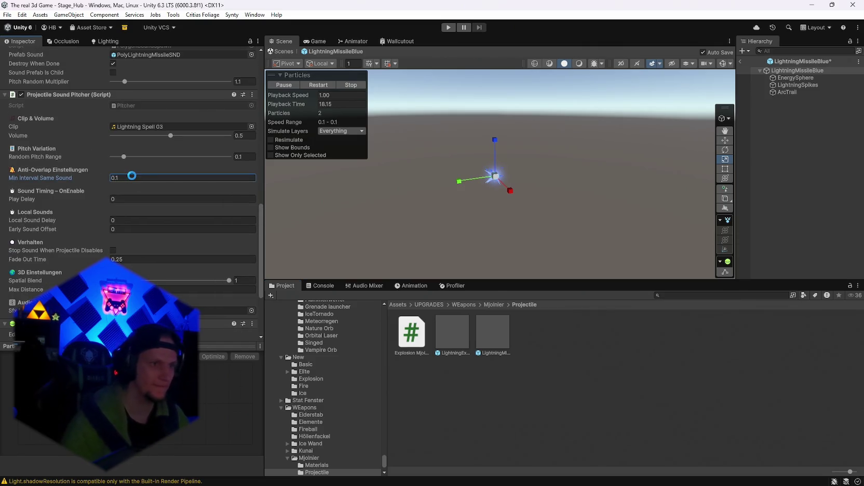
- Set LightningExplosionBlue's Min Interval Same Sound to 0.1 and exit Prefab Mode to the hub scene
double_click(442, 334)
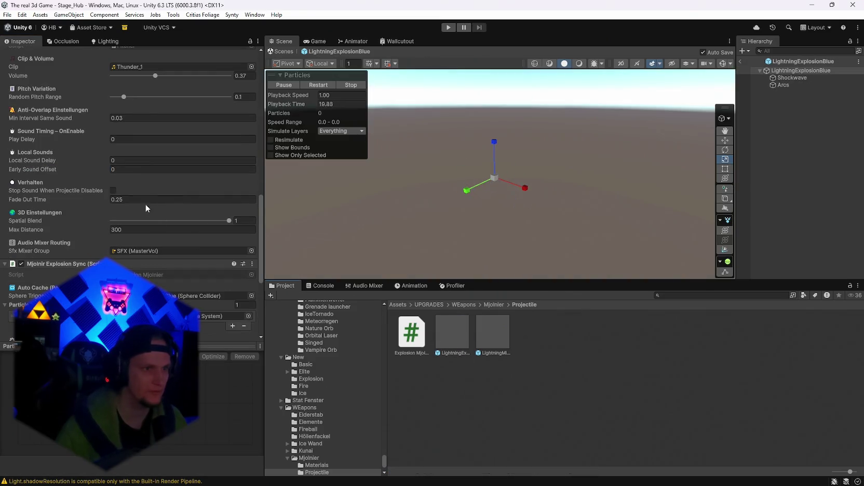
click(139, 118)
text(0.1)
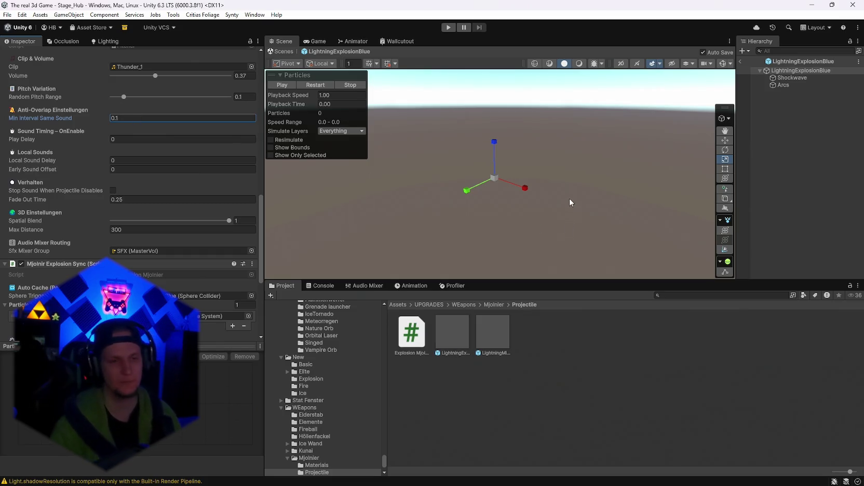
click(741, 62)
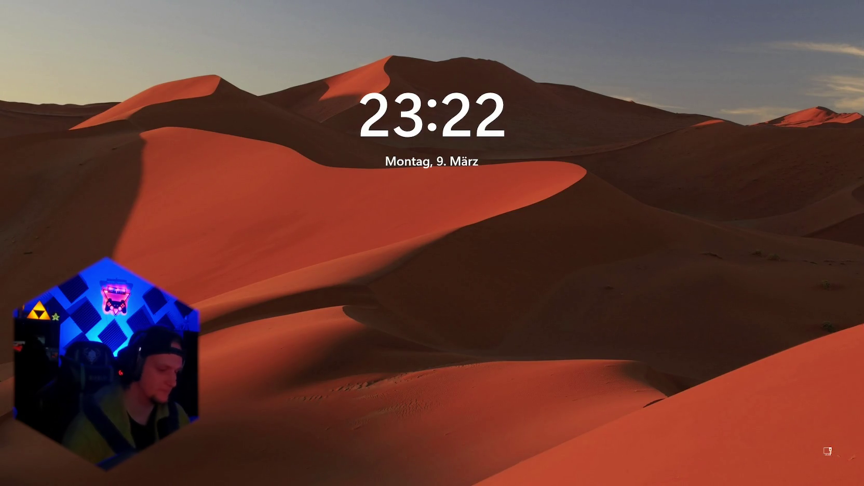
- Sign in past the lock screen and launch Chrome and Unity Hub
key(Return)
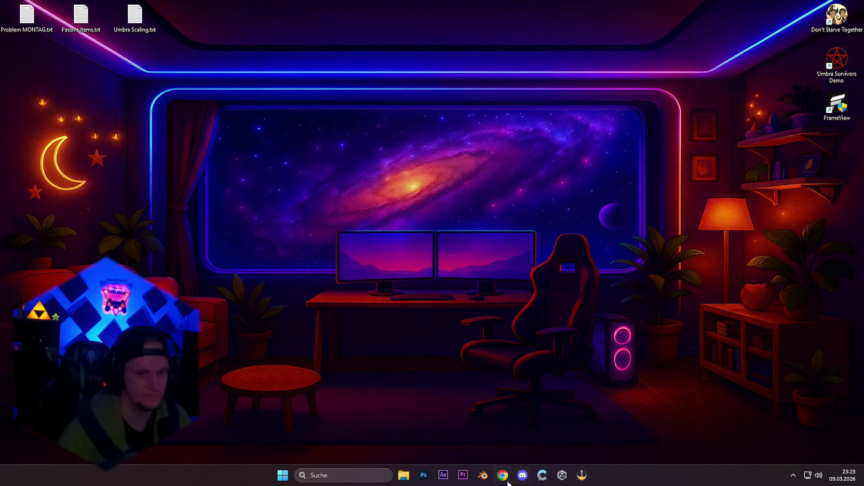
click(502, 476)
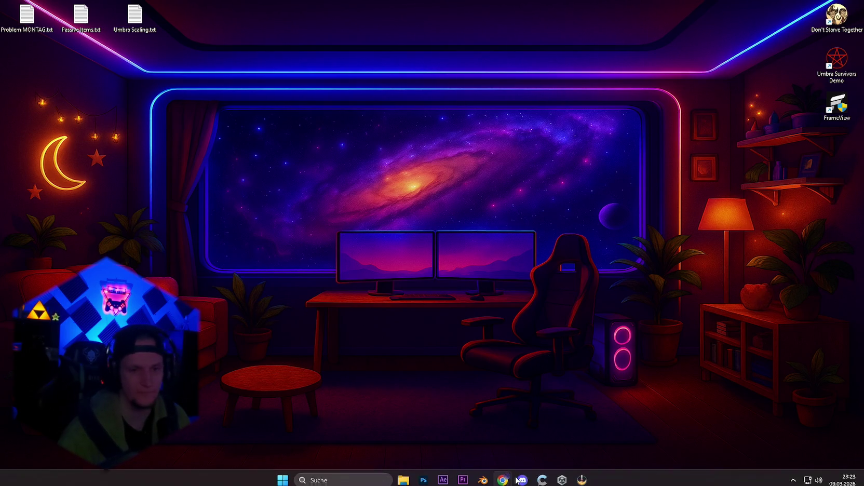
click(563, 482)
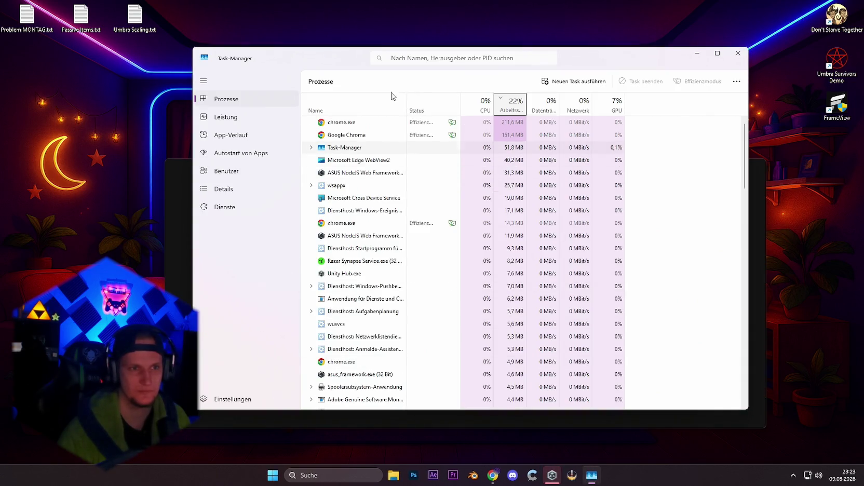
- Open the Umbra Survivors project, decline scene backup recovery, and close Task Manager and Unity Hub
click(224, 117)
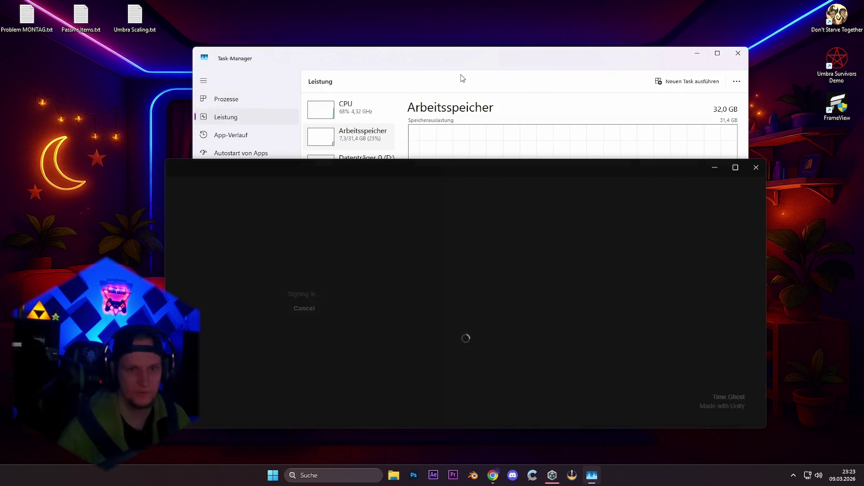
mouse_move(493, 62)
mouse_down()
mouse_move(481, 47)
mouse_move(459, 44)
mouse_up()
click(387, 374)
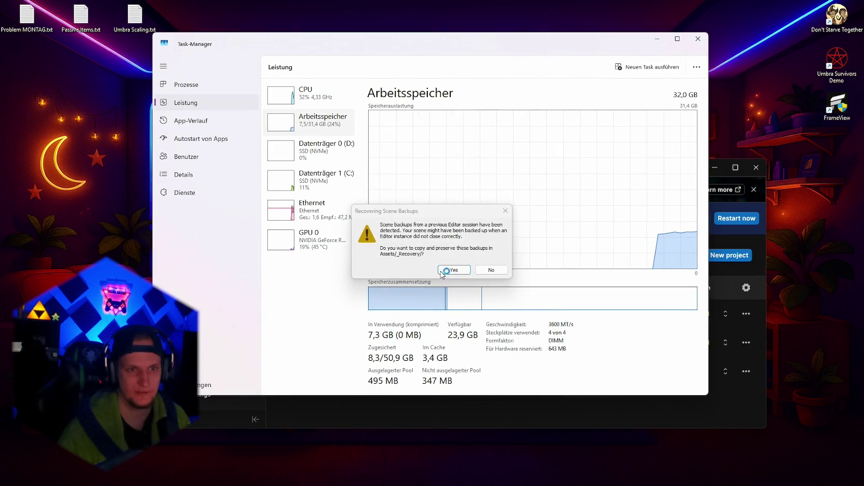
click(489, 269)
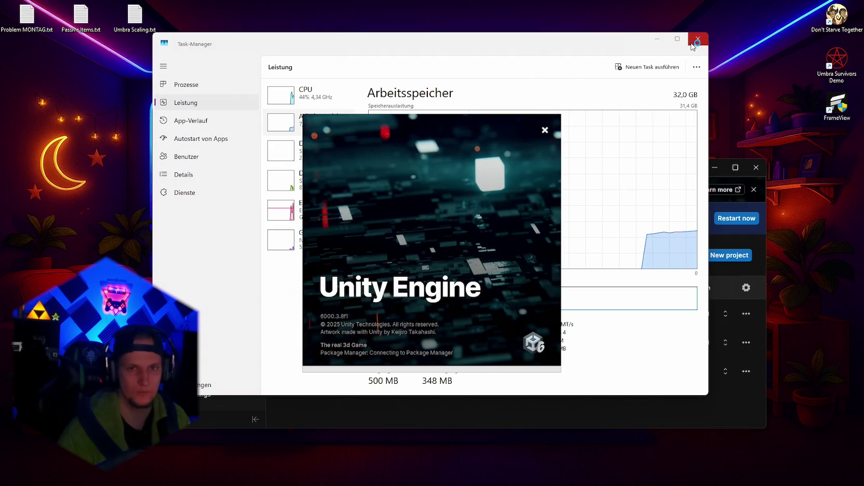
click(698, 38)
click(755, 170)
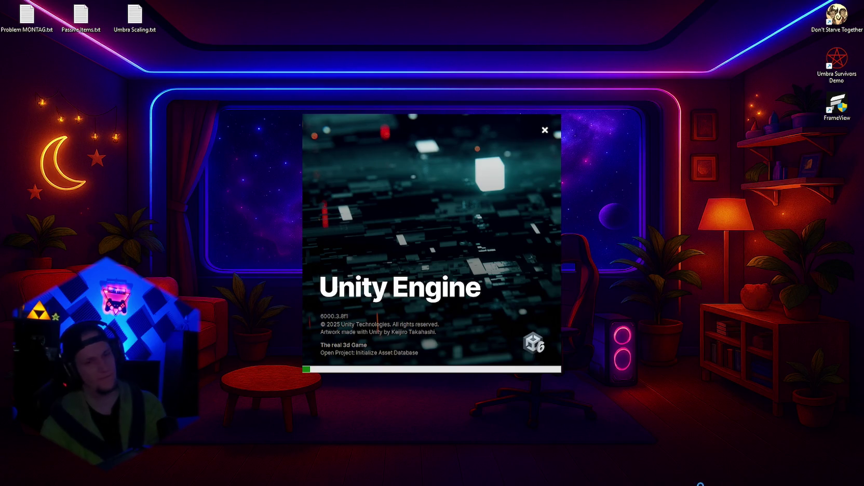
- Pause the animated Wallpaper Engine wallpaper from the system tray
click(795, 476)
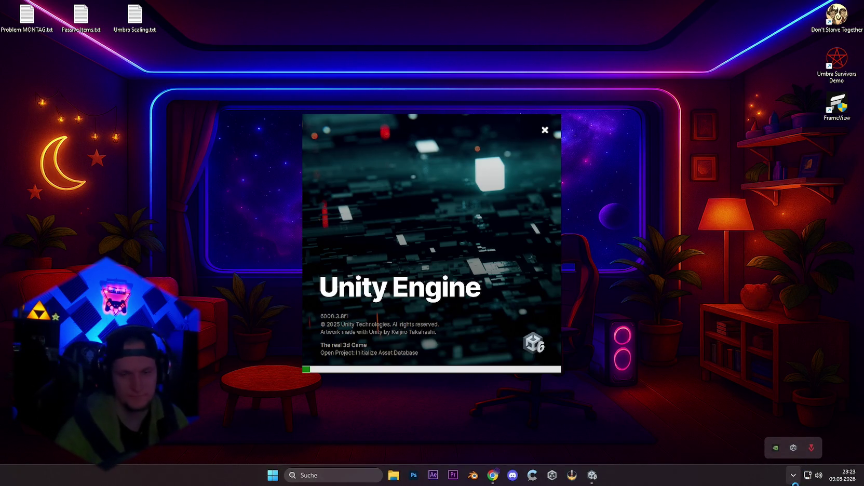
click(792, 481)
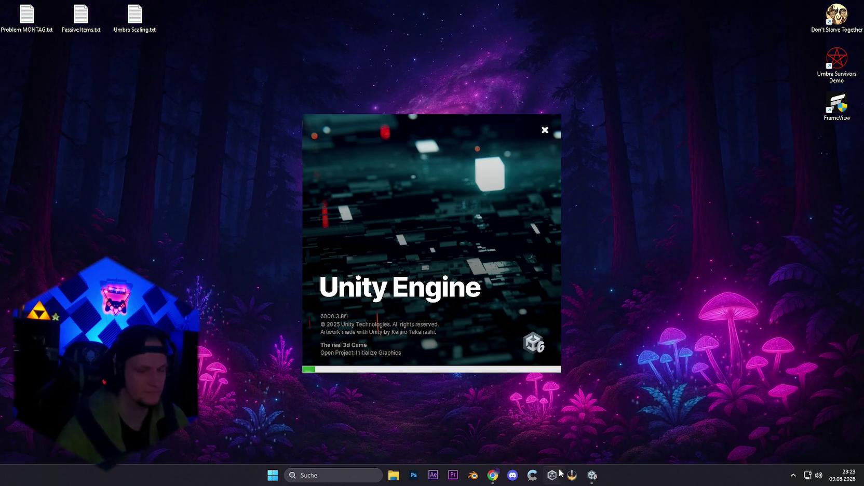
click(793, 475)
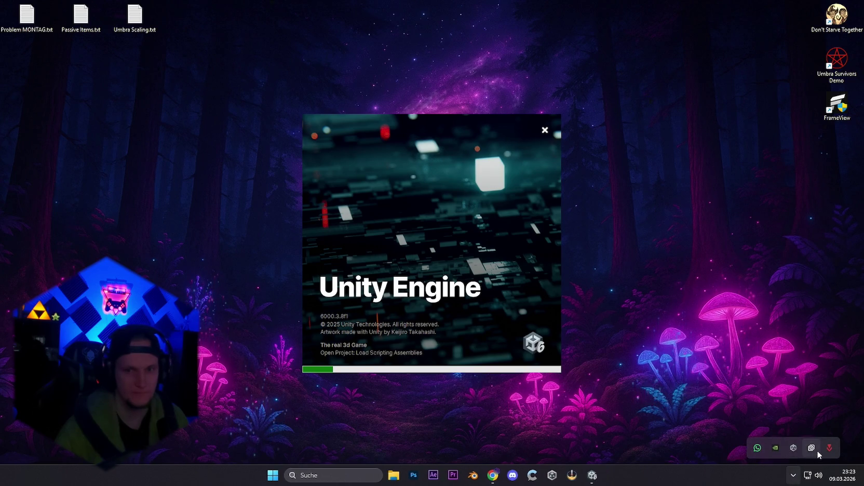
right_click(802, 448)
click(802, 435)
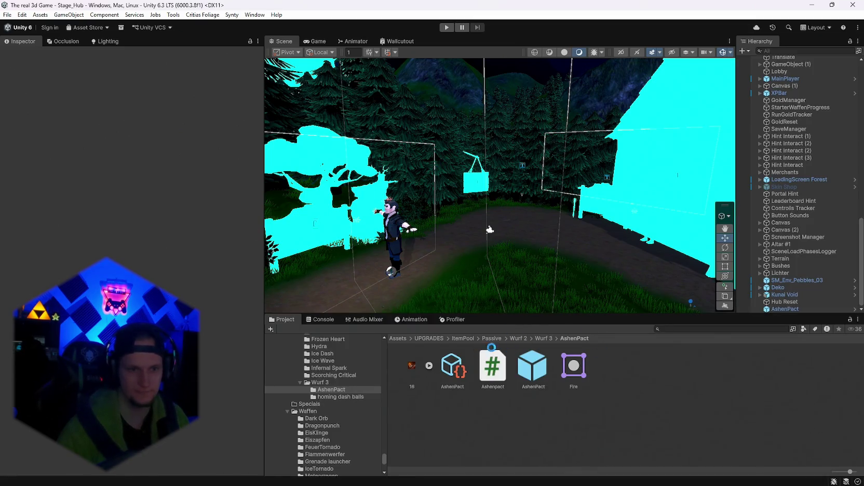
- Change AshenPact's Burn Damage displayed-stat colour from black to white (FFFFFF)
click(448, 380)
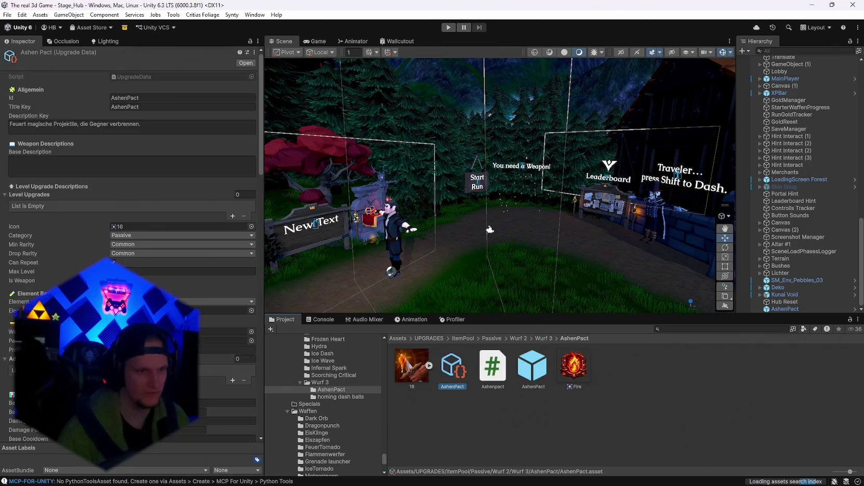
scroll(129, 155, down, 10)
scroll(155, 208, down, 15)
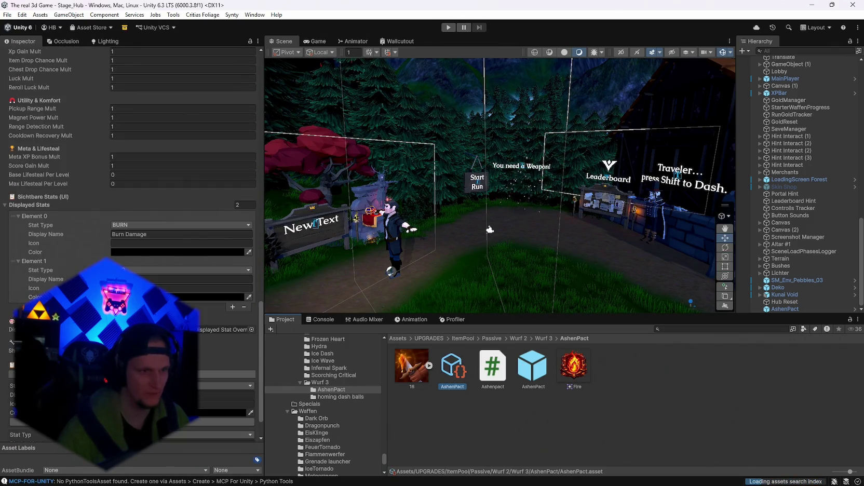
click(173, 252)
drag(173, 268, 158, 249)
drag(210, 195, 228, 196)
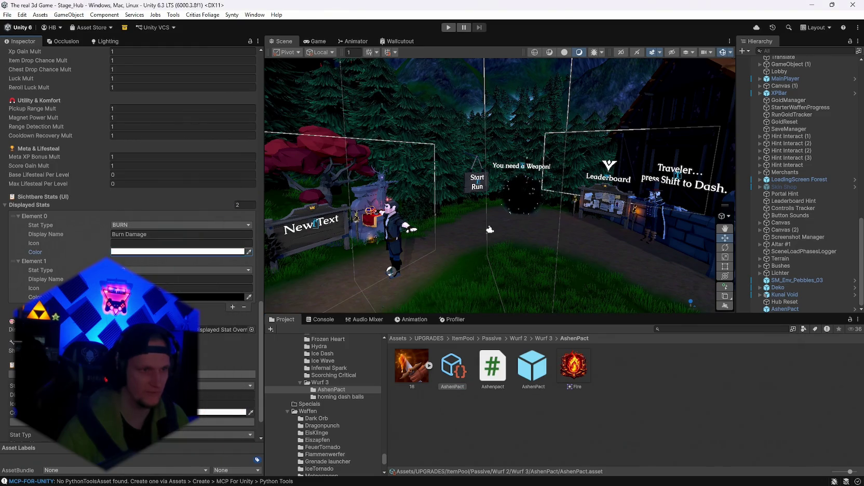
click(236, 185)
scroll(199, 337, up, 20)
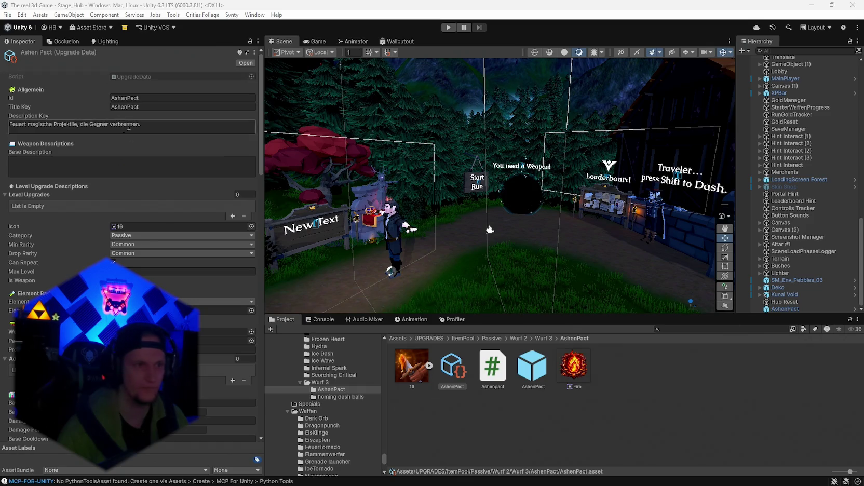
click(162, 132)
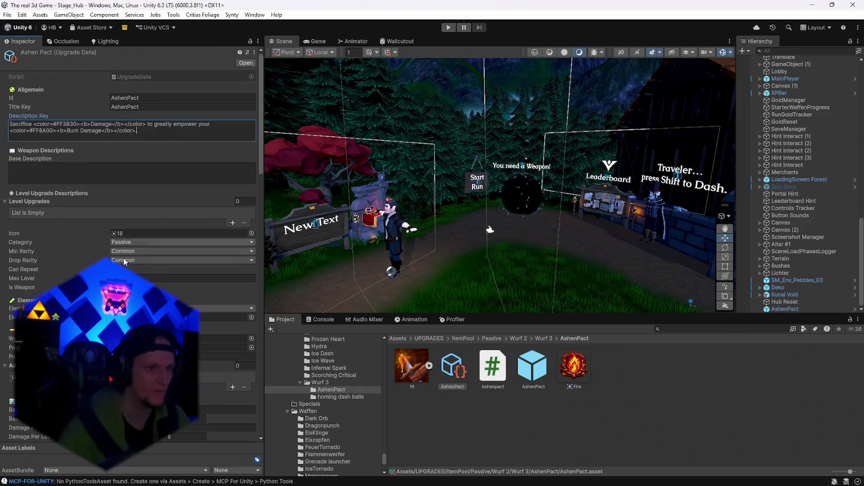
- Drag the AshenPact prefab into the upgrade data's Passive Prefab field
scroll(125, 230, down, 5)
drag(532, 366, 155, 226)
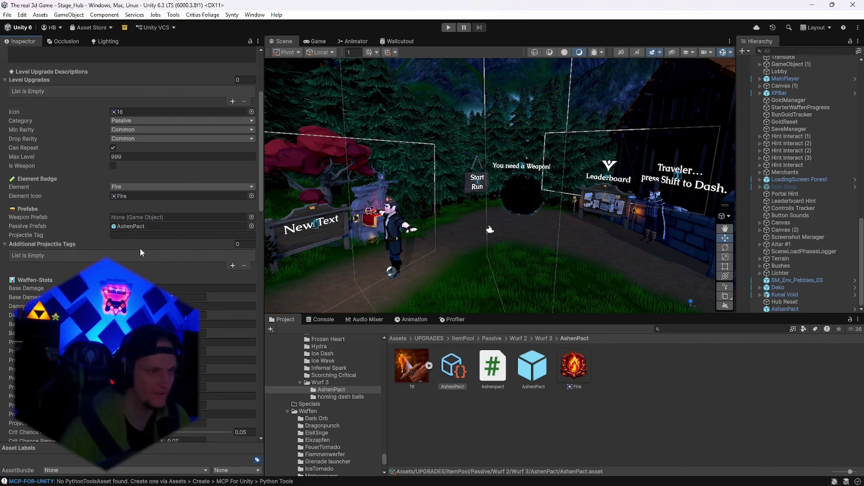
scroll(143, 253, down, 17)
scroll(144, 242, down, 10)
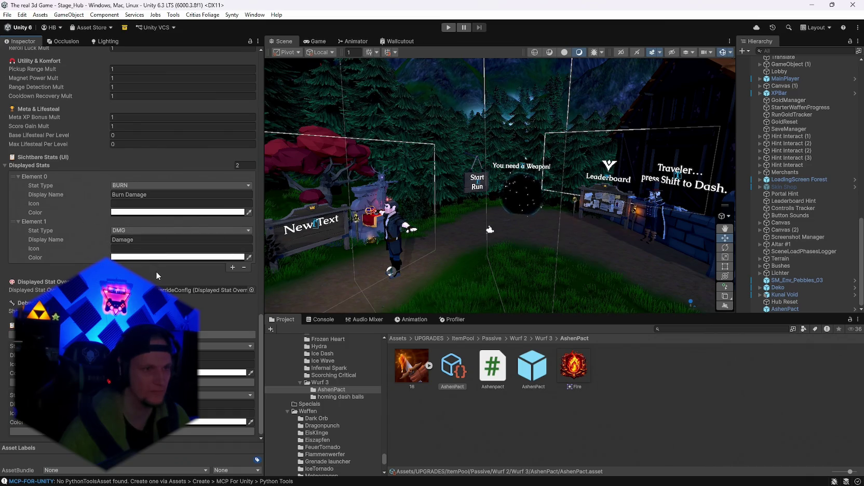
- Replace AshenPact's two displayed stats with two new entries, setting the first to DMG
click(245, 268)
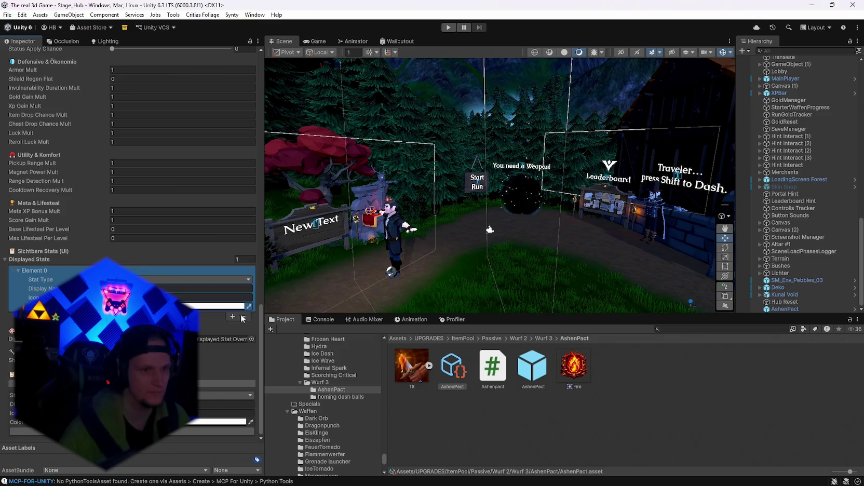
click(243, 316)
click(232, 366)
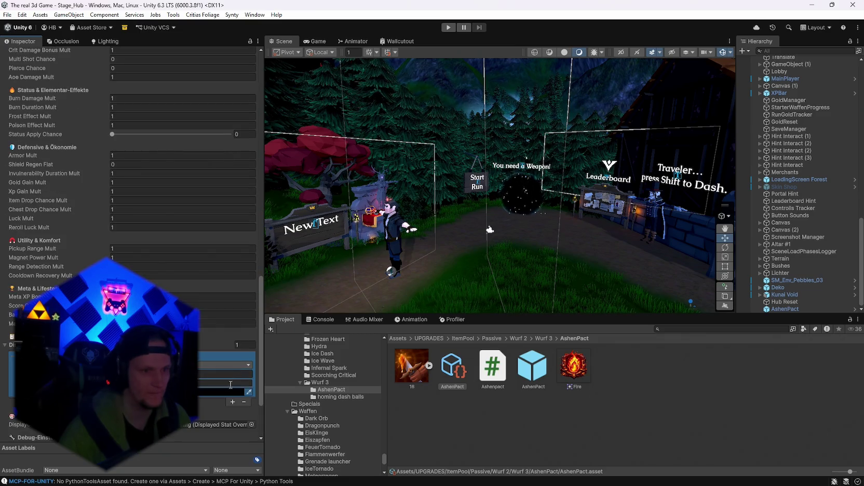
click(230, 411)
click(229, 364)
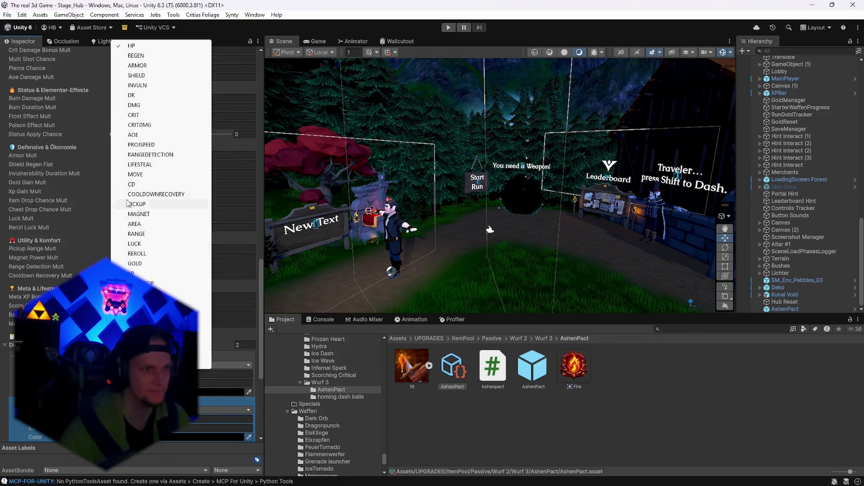
click(142, 107)
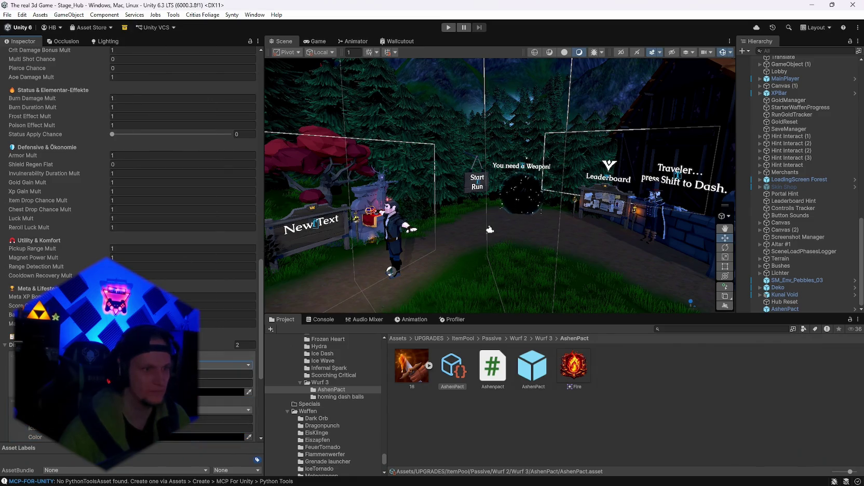
click(228, 410)
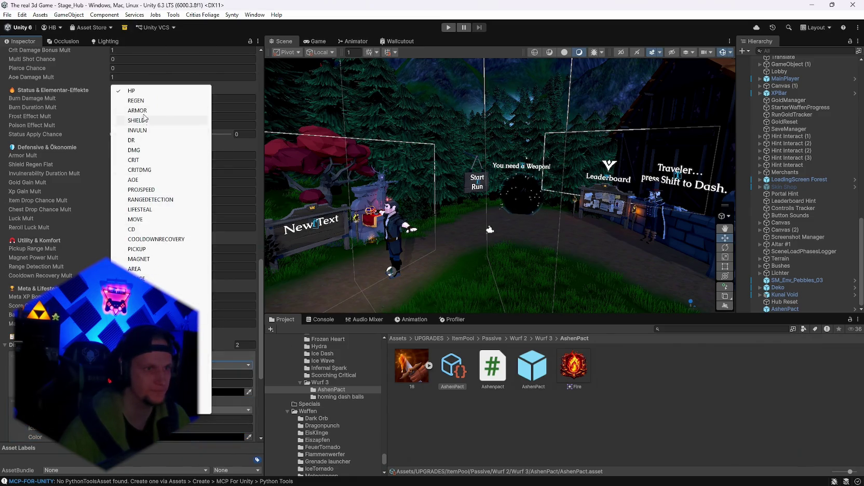
key(Escape)
- Name the first stat 'Damage', make both stat colours white, and show the homing dash balls folder
scroll(129, 234, down, 5)
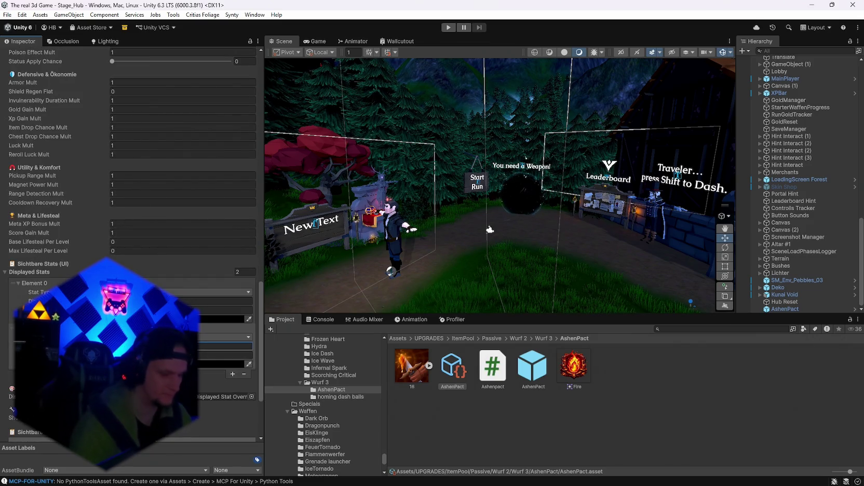
scroll(129, 234, down, 5)
text(Burn)
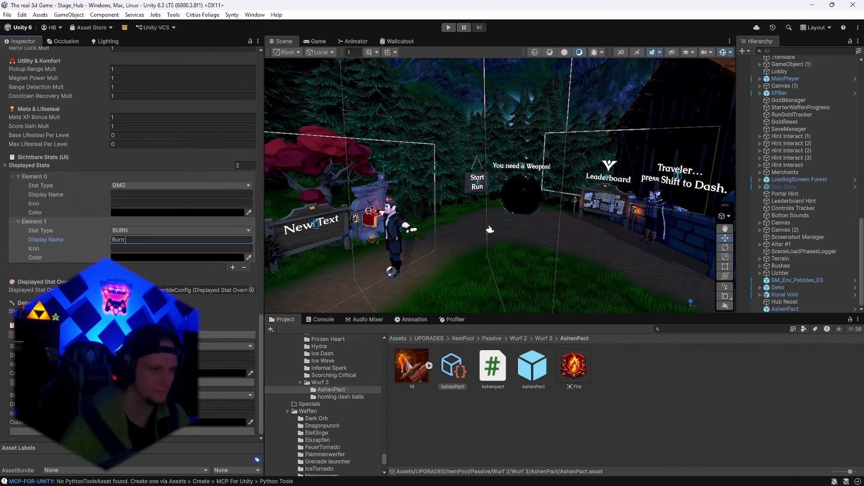
text(Damage)
click(131, 195)
text(Damage)
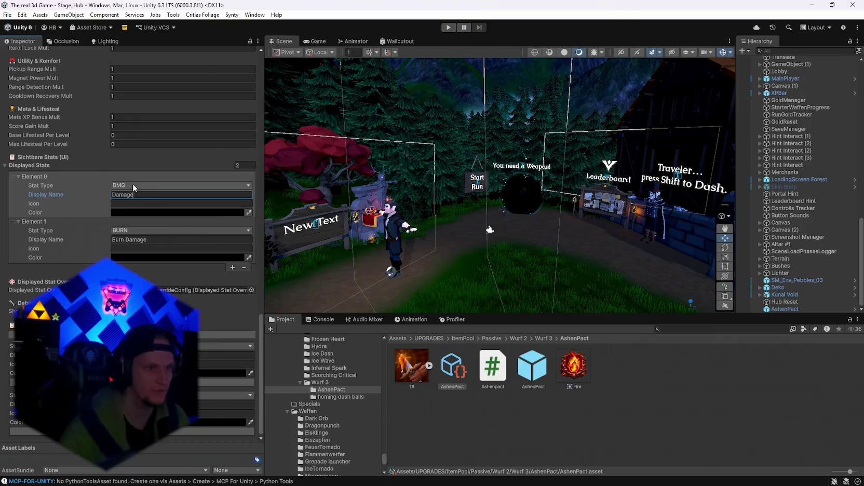
click(139, 212)
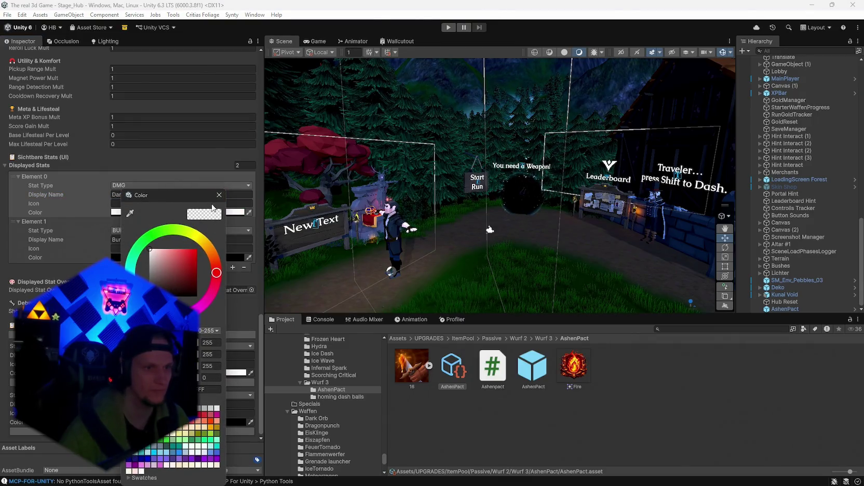
click(219, 194)
click(239, 257)
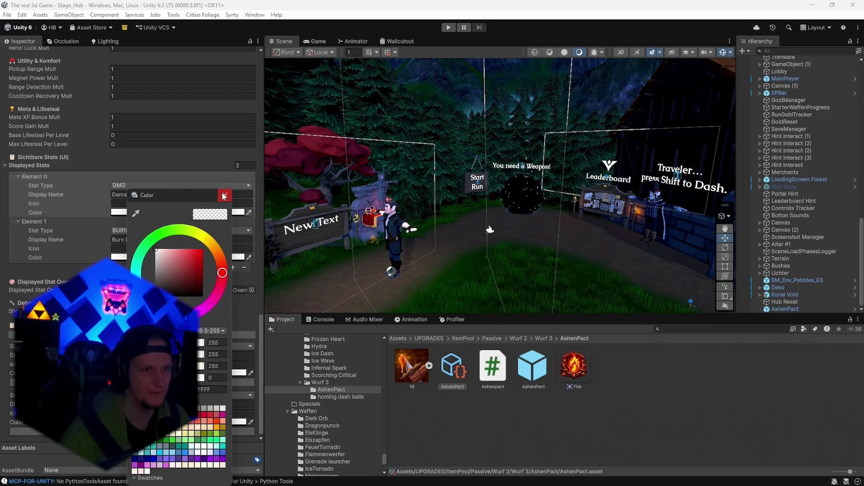
click(223, 195)
click(334, 398)
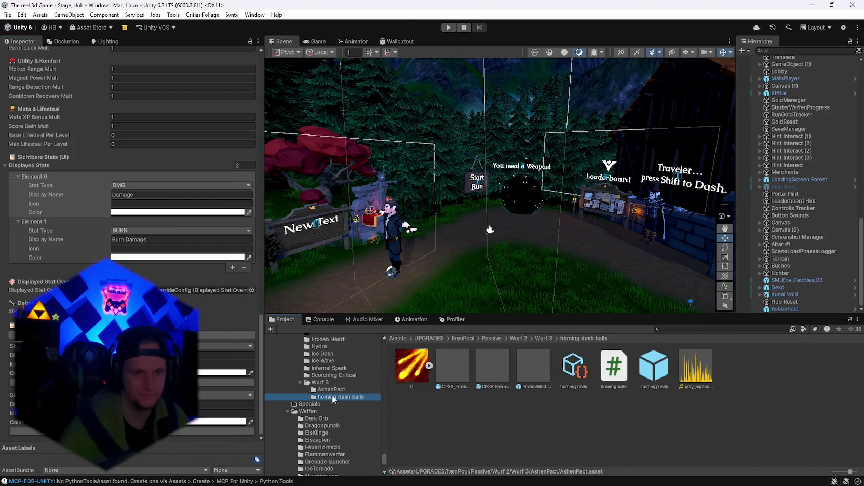
- Compare the homing balls and Scorching stat colours and copy the orange hex F59E0F
click(589, 390)
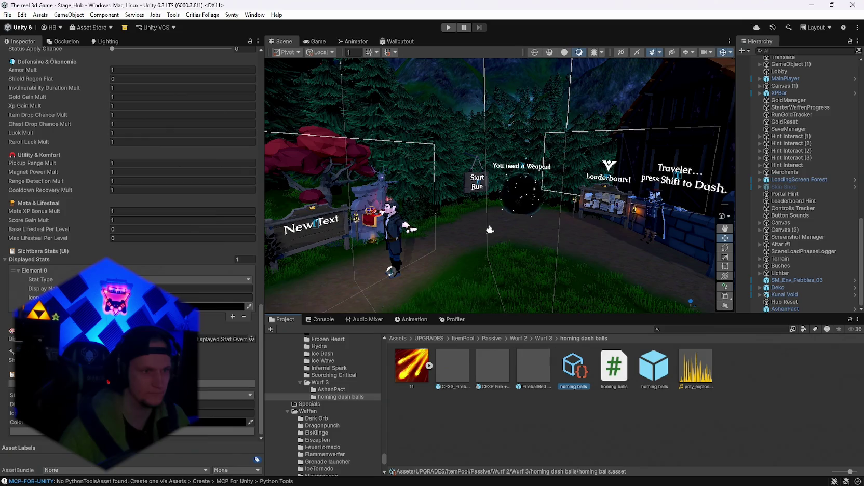
click(156, 306)
click(217, 194)
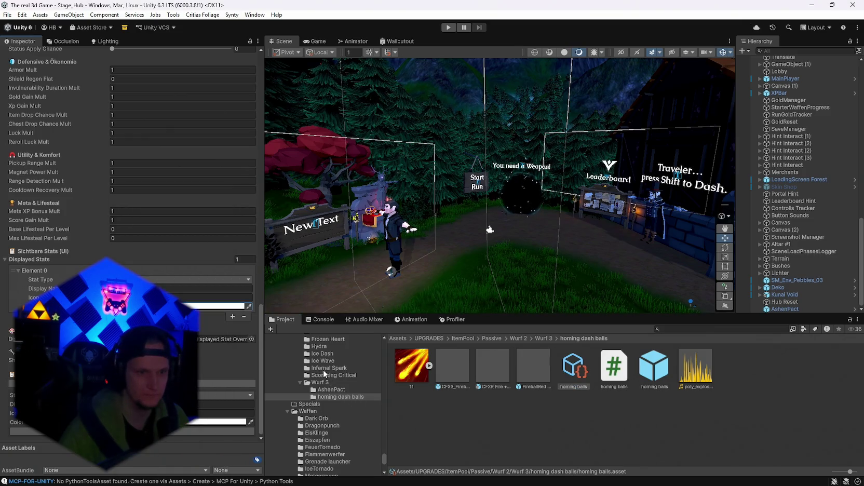
click(325, 374)
click(732, 367)
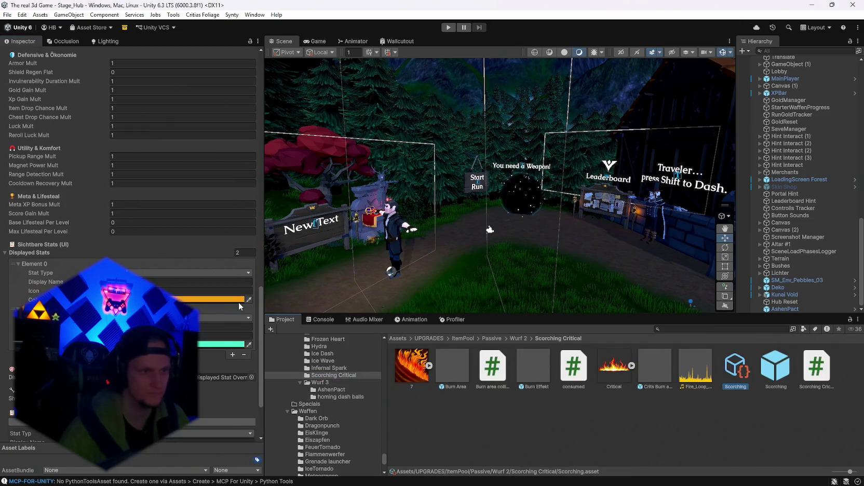
click(239, 300)
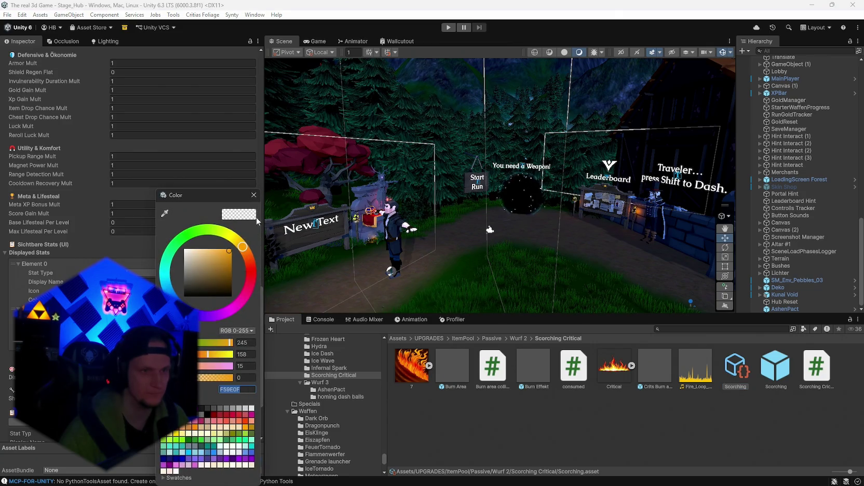
click(254, 195)
click(333, 397)
click(573, 366)
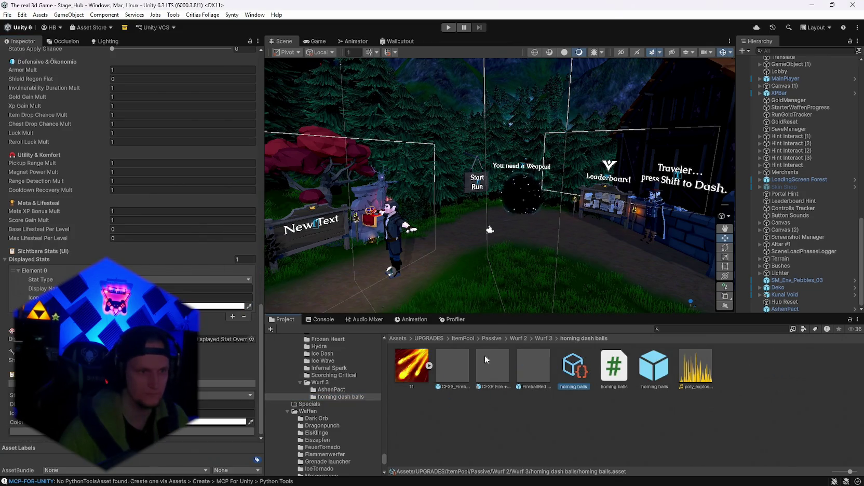
click(224, 306)
click(222, 389)
text(F59E0F)
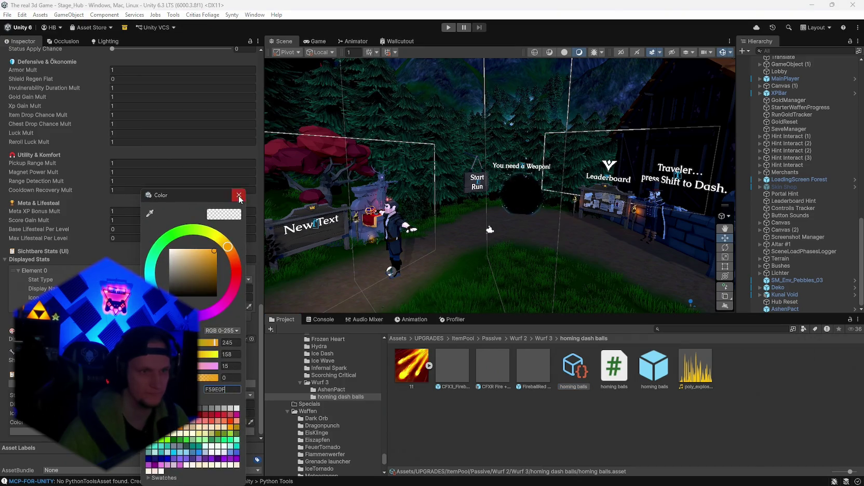
- Paste hex F59E0F into AshenPact's Element 1 (Burn Damage) colour
click(239, 195)
click(331, 390)
click(449, 374)
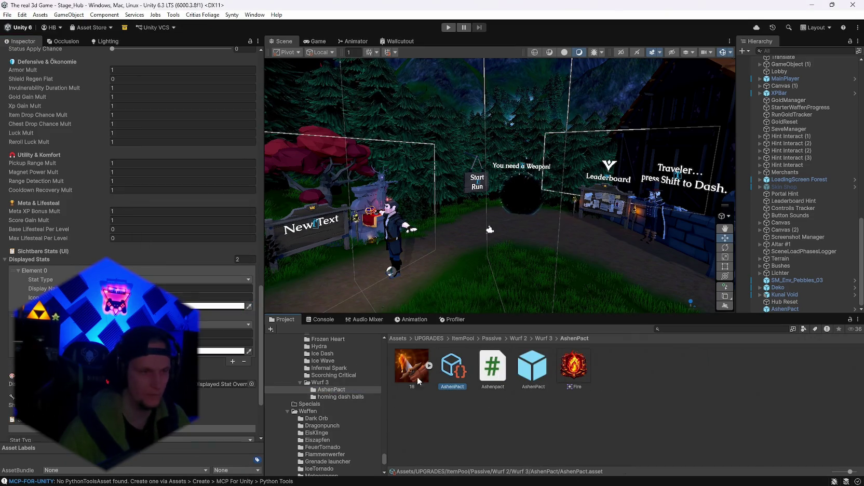
click(239, 351)
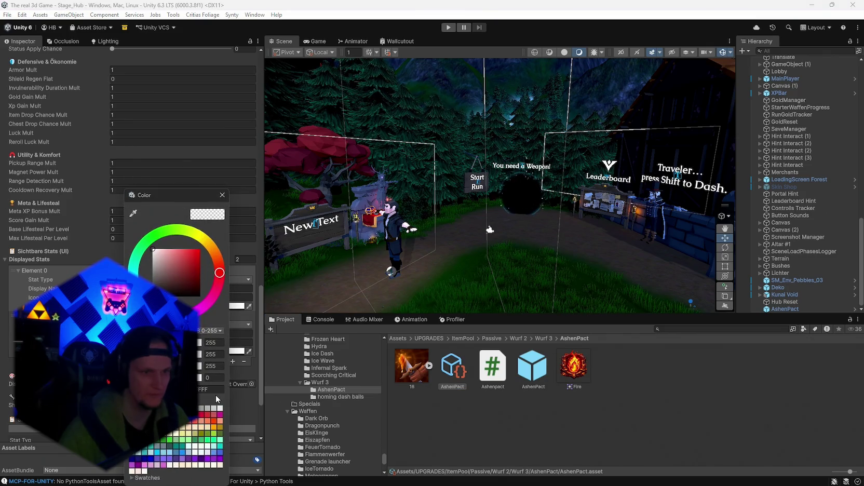
click(210, 389)
key(ctrl+v)
click(222, 195)
- View the Silberschwert script in the Silberschwert passive folder
click(324, 368)
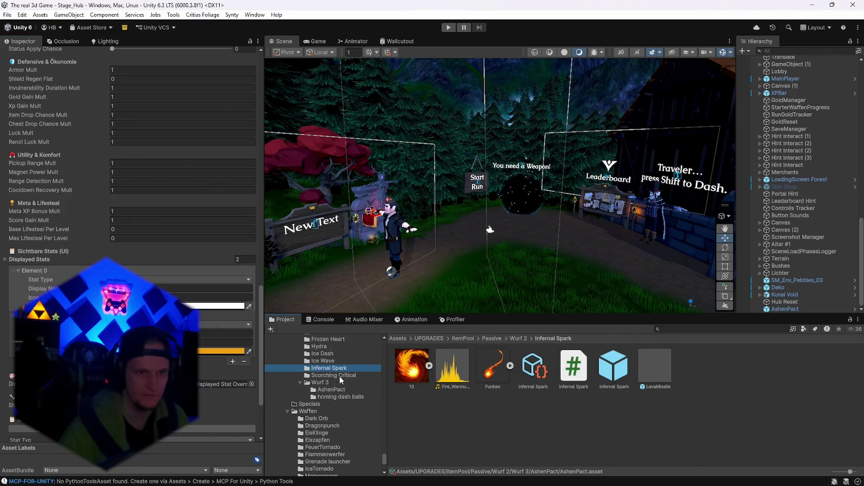
scroll(340, 384, up, 2)
scroll(340, 392, up, 1)
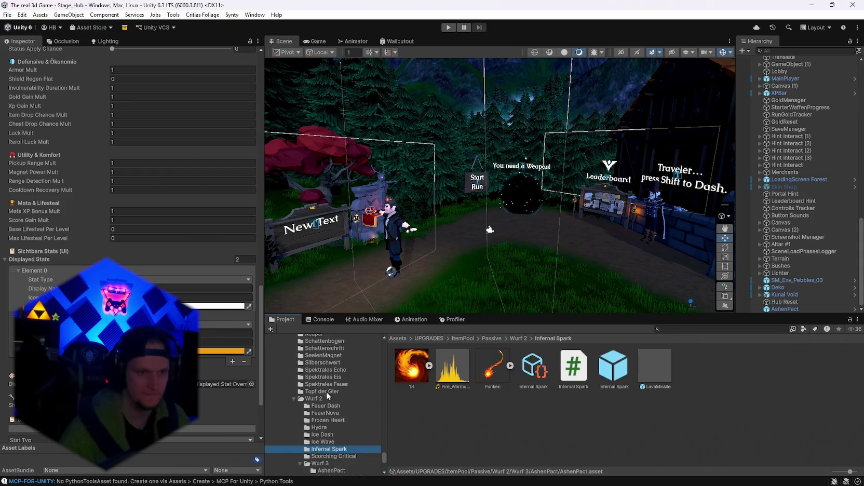
click(326, 363)
click(530, 376)
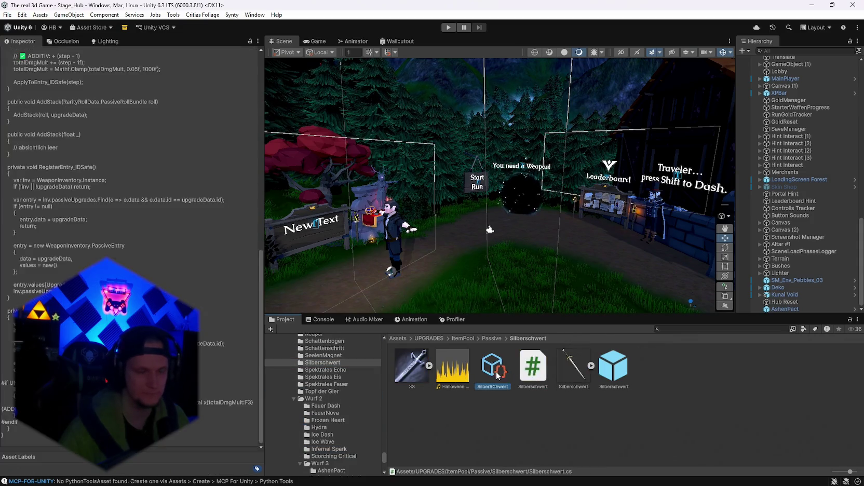
- Check the Silberschwert red stat colour, then browse through the passive upgrade folders
click(493, 366)
click(221, 331)
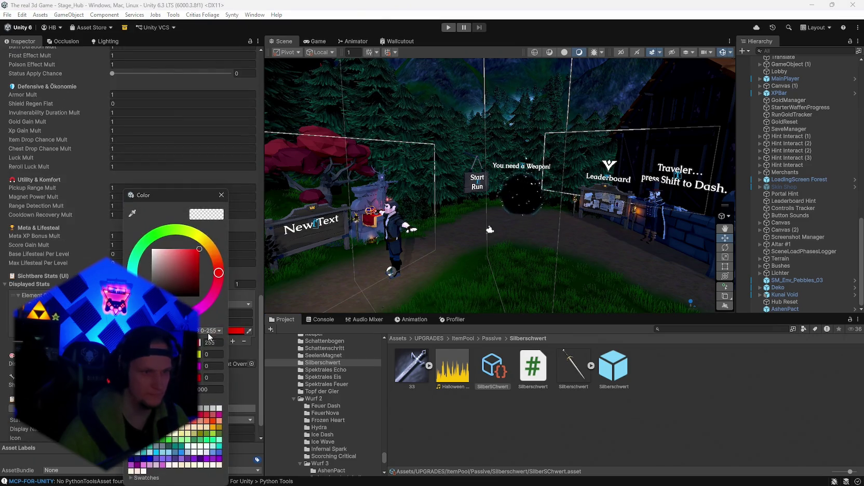
click(221, 195)
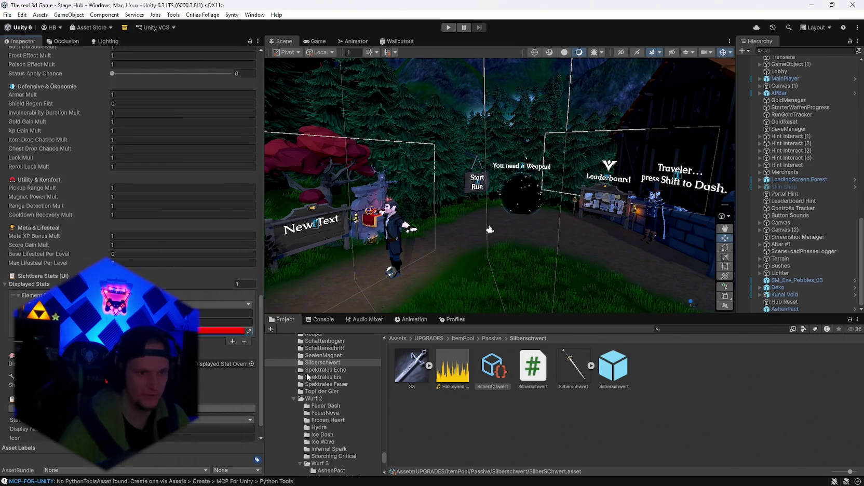
click(325, 384)
click(322, 391)
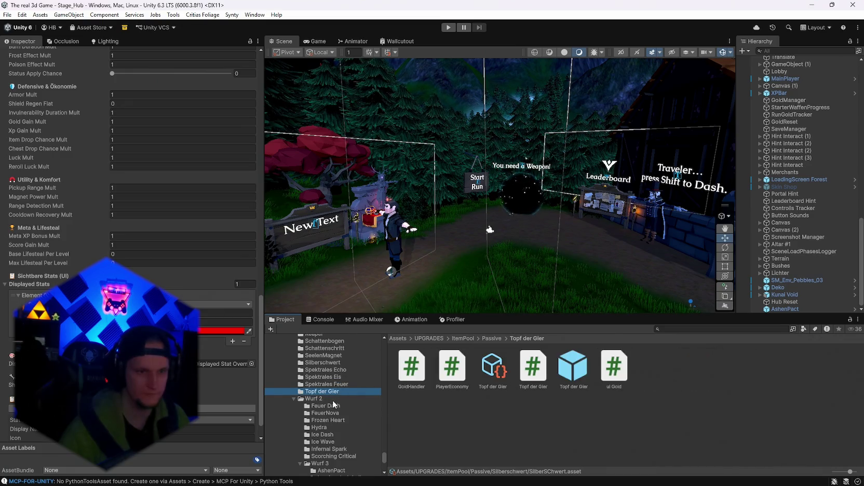
scroll(335, 404, down, 4)
- Set AshenPact's first displayed stat (Damage) colour to red, FF0000
click(331, 390)
click(452, 368)
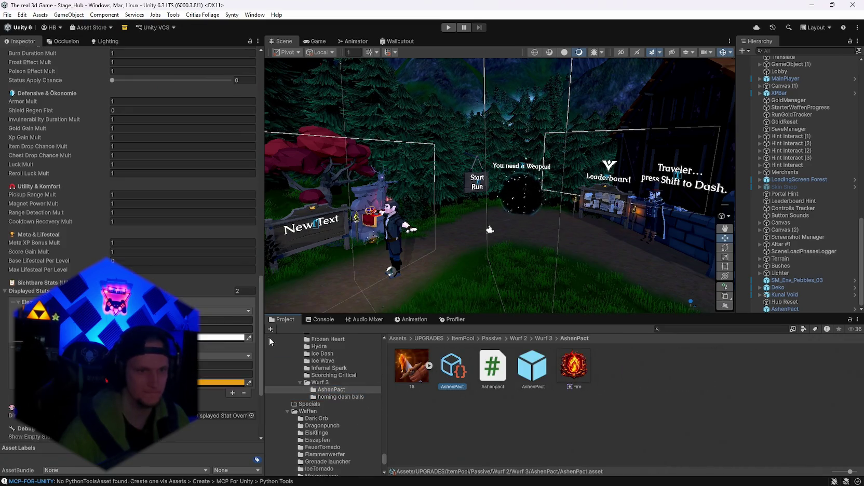
scroll(130, 233, down, 3)
click(177, 240)
text(FF0000)
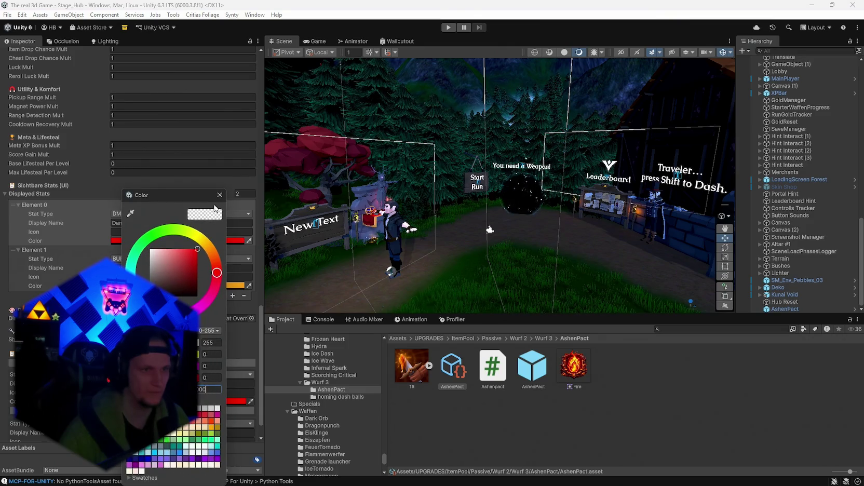
click(219, 194)
- Move the scene view around the hub toward the Start Run area
mouse_move(519, 218)
mouse_down()
mouse_move(426, 217)
mouse_move(566, 254)
mouse_move(675, 259)
mouse_up()
mouse_move(809, 264)
mouse_down()
mouse_move(358, 266)
mouse_move(601, 265)
mouse_up()
scroll(129, 156, up, 8)
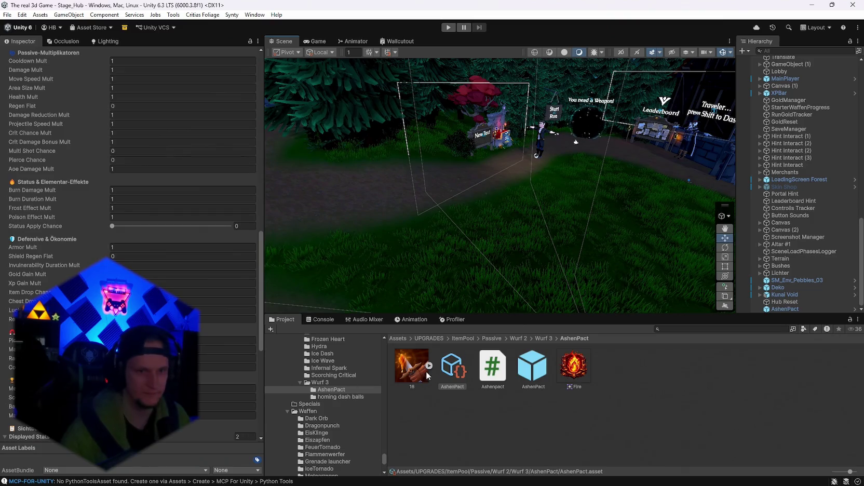
- Preview the Passive_AshenPact script, which grants a 250% base burn bonus per stack
scroll(130, 156, up, 10)
scroll(135, 177, up, 8)
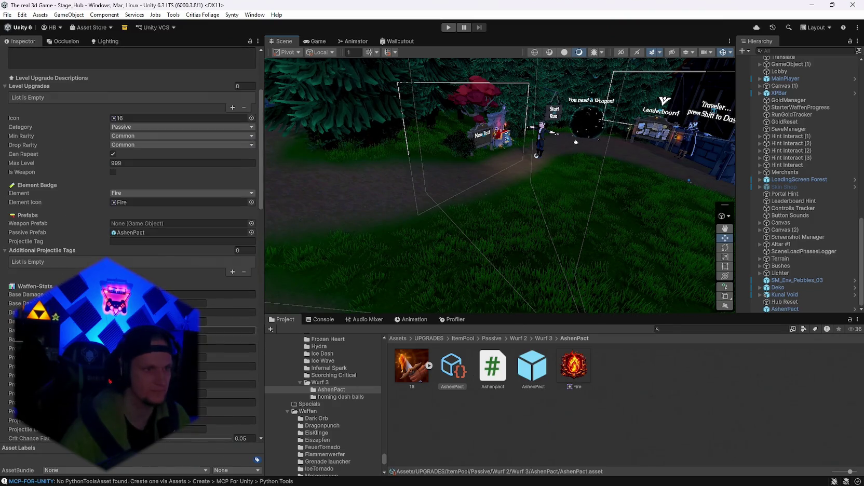
scroll(128, 253, down, 15)
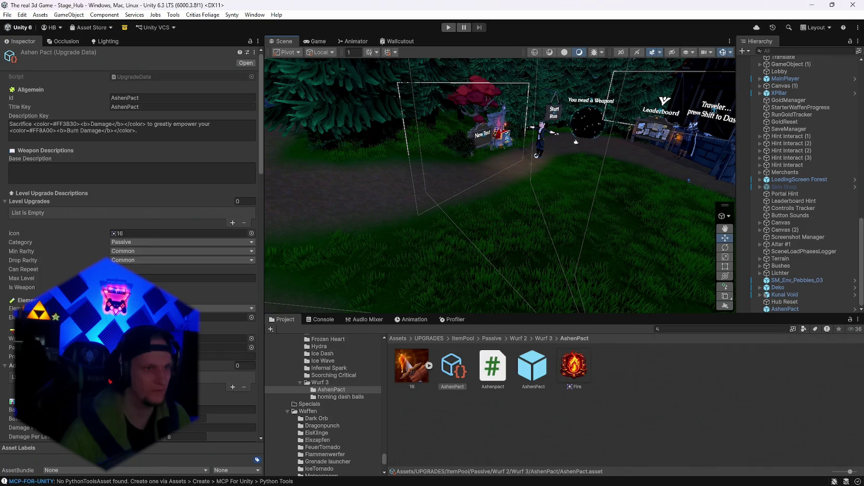
scroll(130, 207, down, 10)
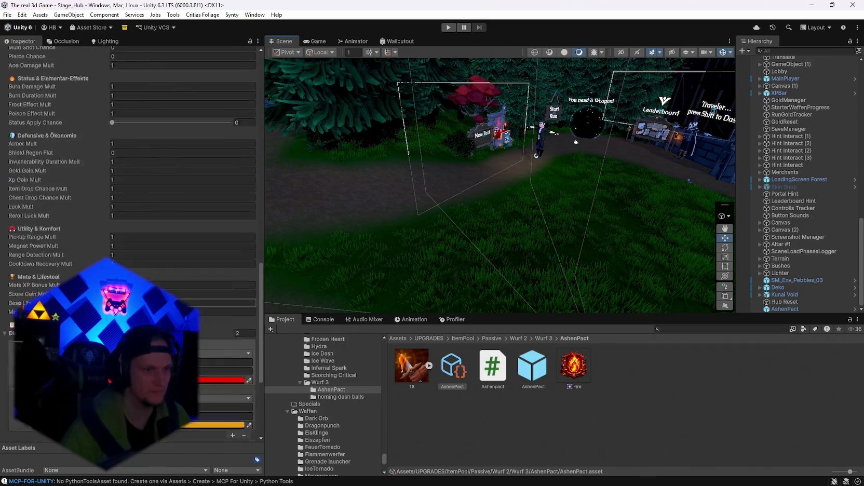
click(532, 366)
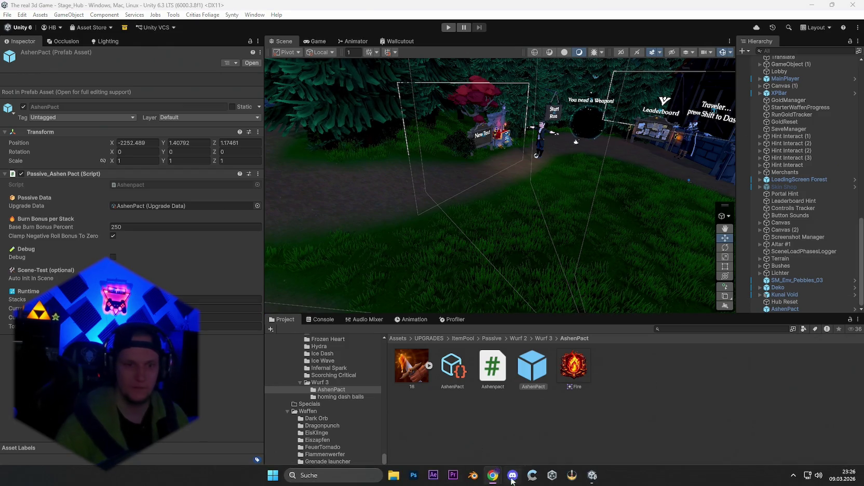
click(492, 366)
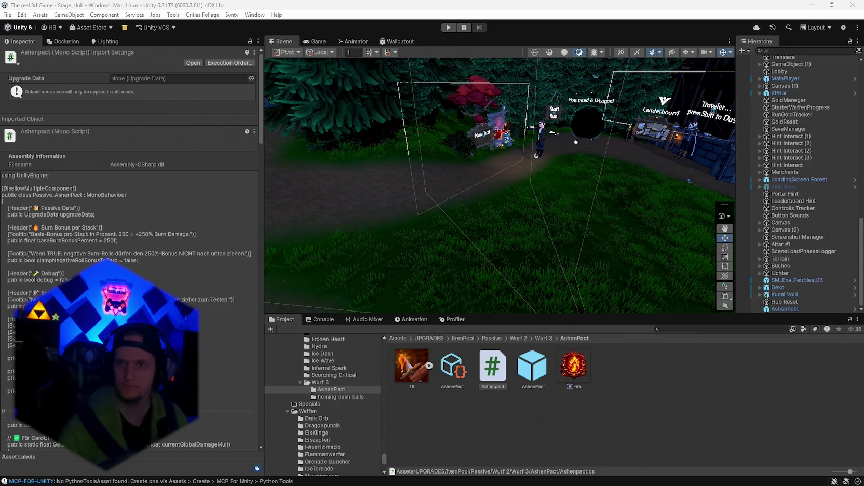
- Let the scripts recompile, check the Console for errors, and return to the AshenPact assets
click(650, 431)
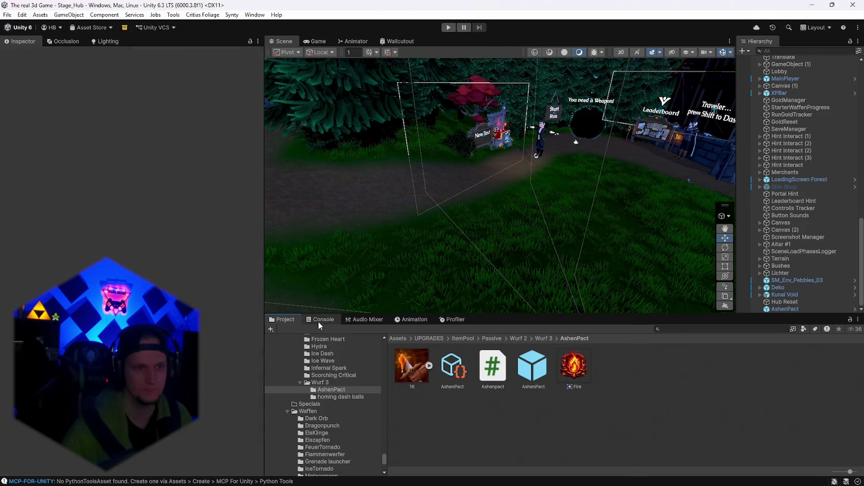
click(318, 319)
click(275, 320)
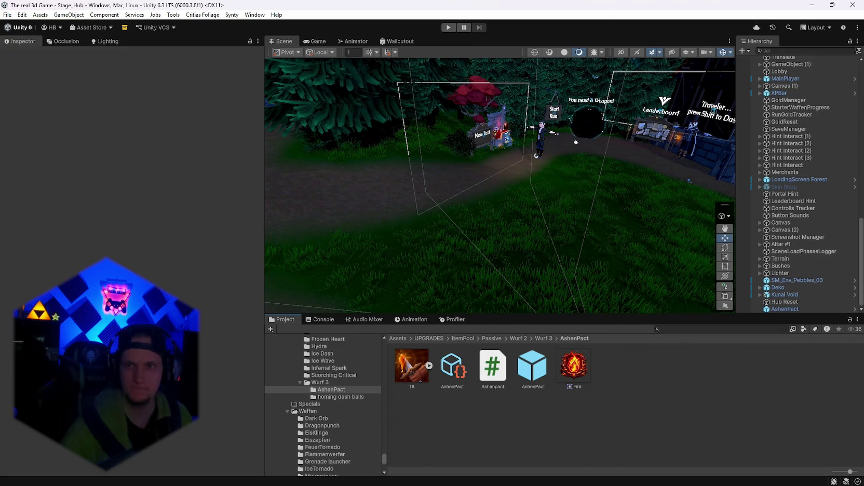
- Enter Play mode and walk into the throne room to the altar's weapon book
click(449, 26)
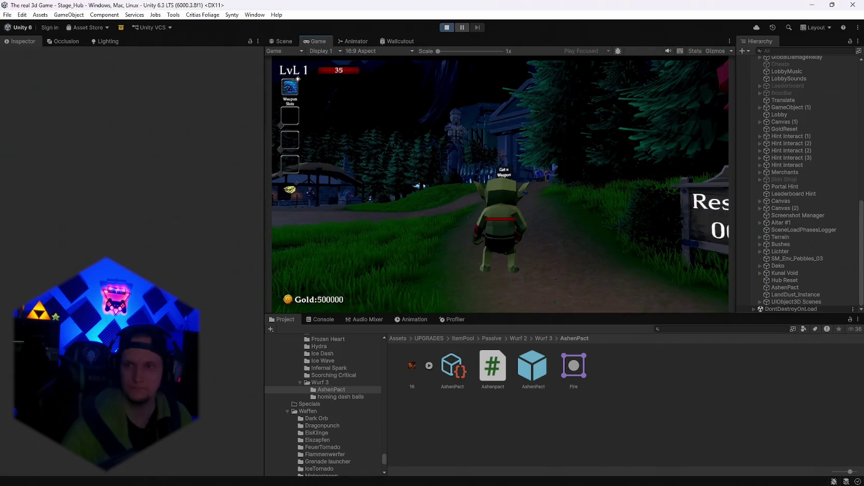
key(w)
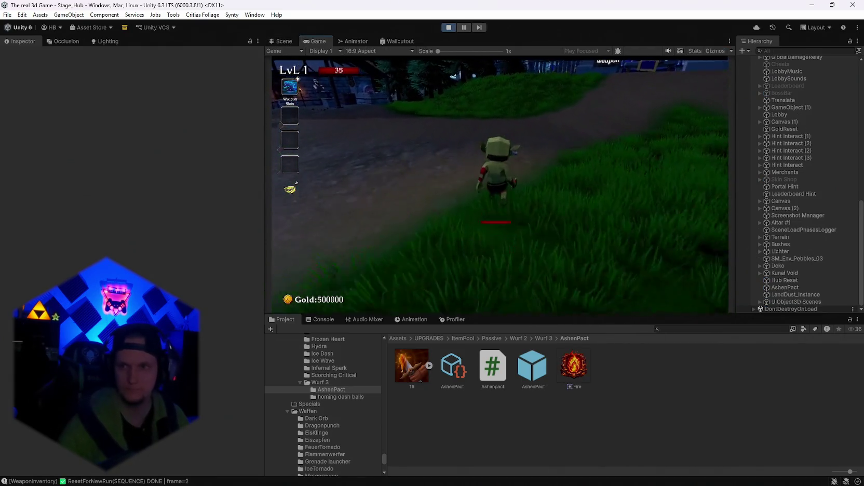
key(w)
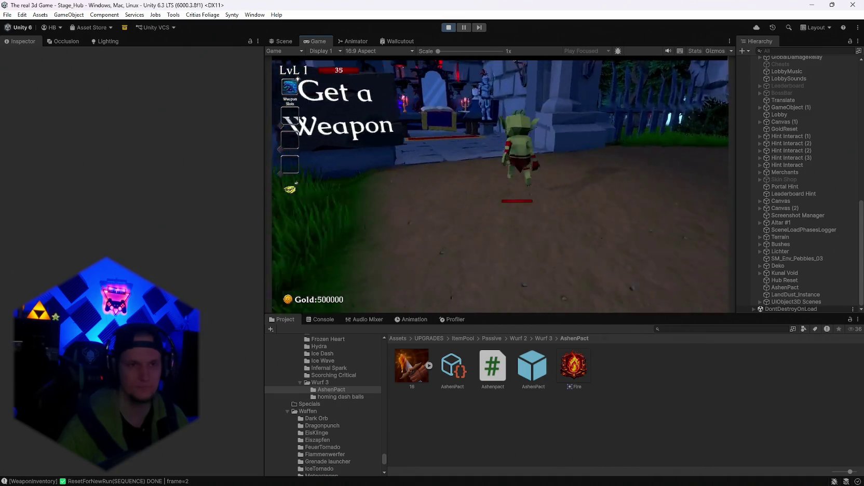
key(e)
- Equip the Mjolnier hammer instead of the Fire Staff and walk out into the yard
click(386, 127)
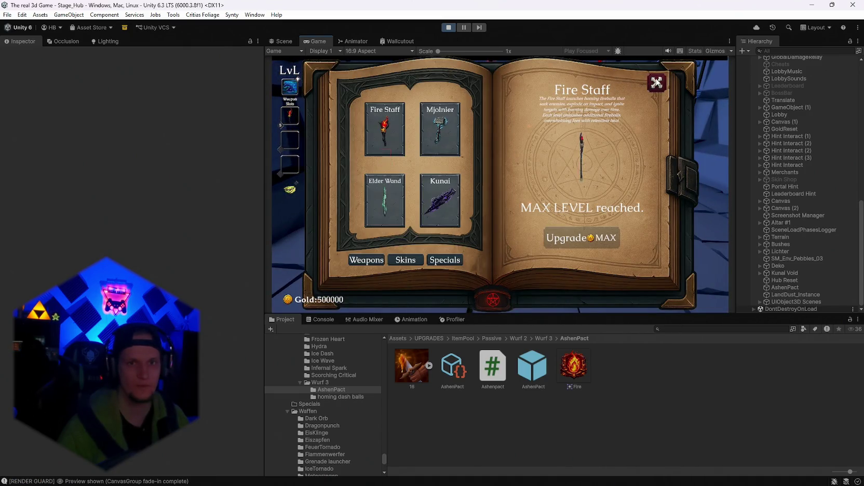
key(Escape)
key(e)
click(442, 201)
key(Escape)
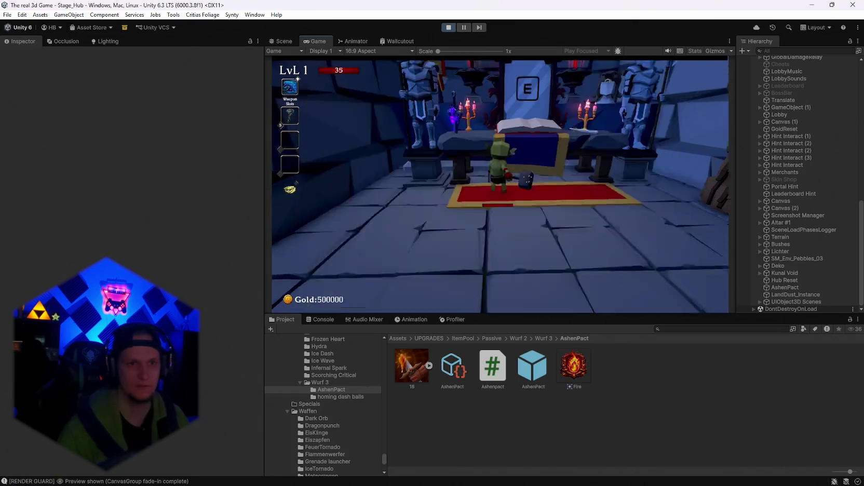
key(w)
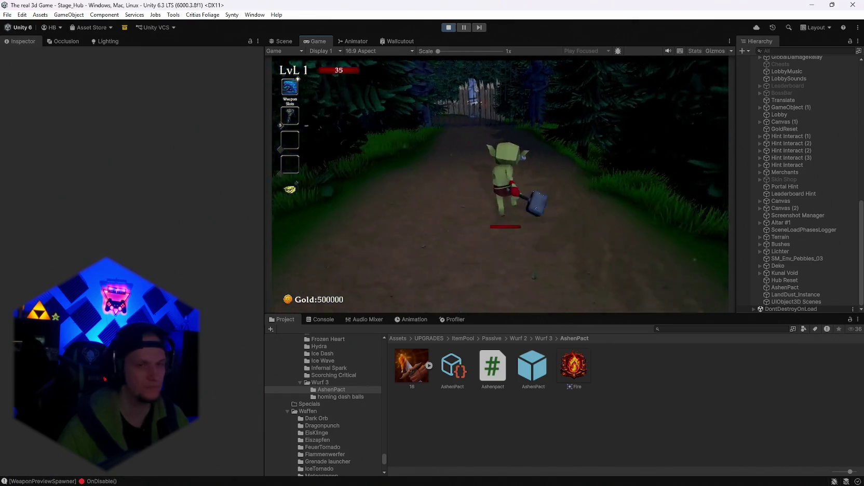
key(w)
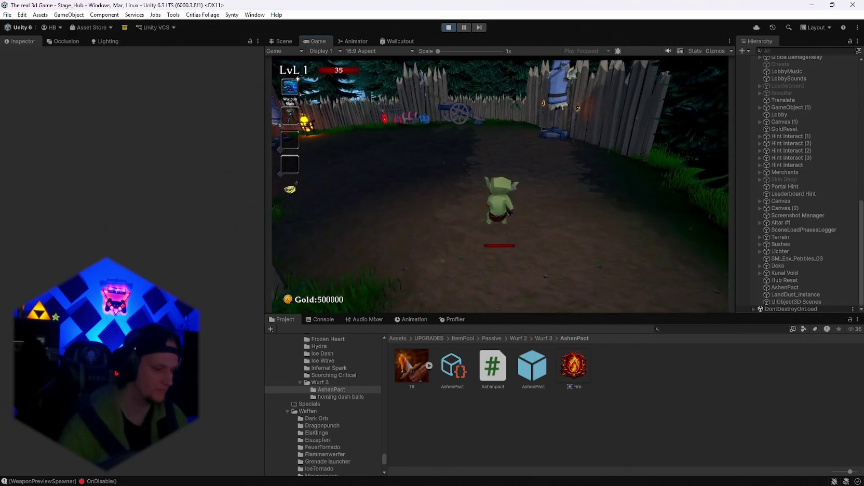
- Maximize the game view, reroll the cards many times, then take the Silver Blade upgrade
key(r)
key(r)
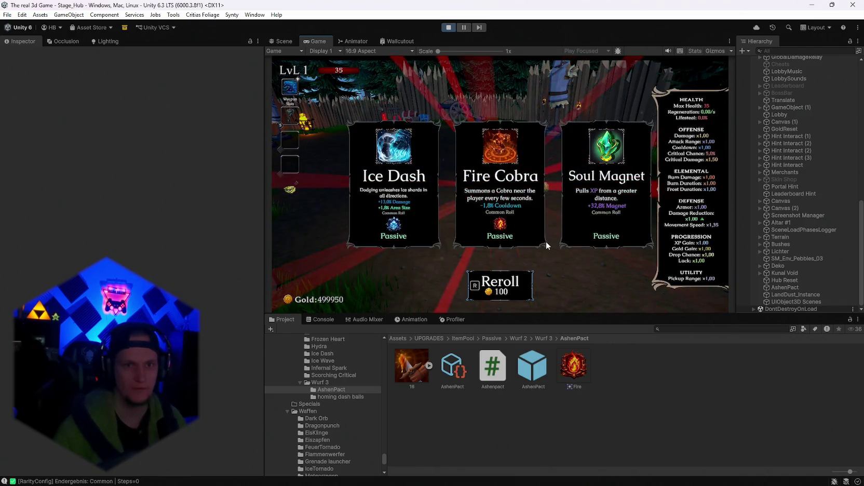
double_click(315, 41)
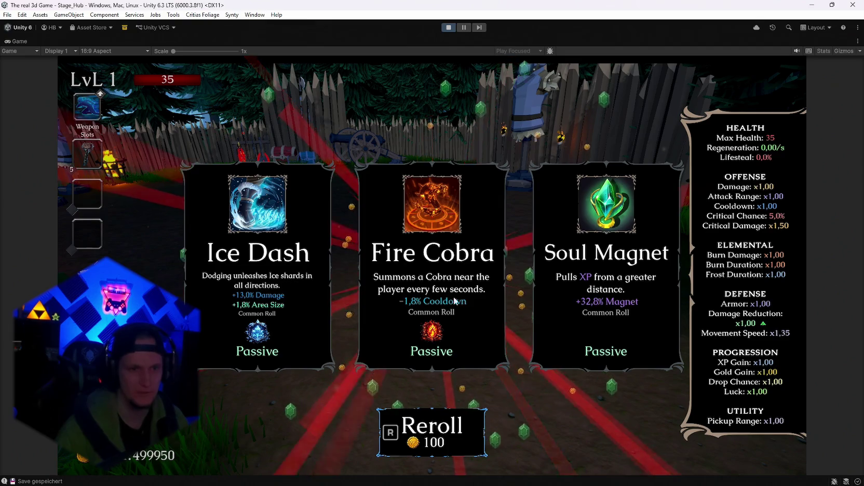
key(r)
key(r)
key(r)
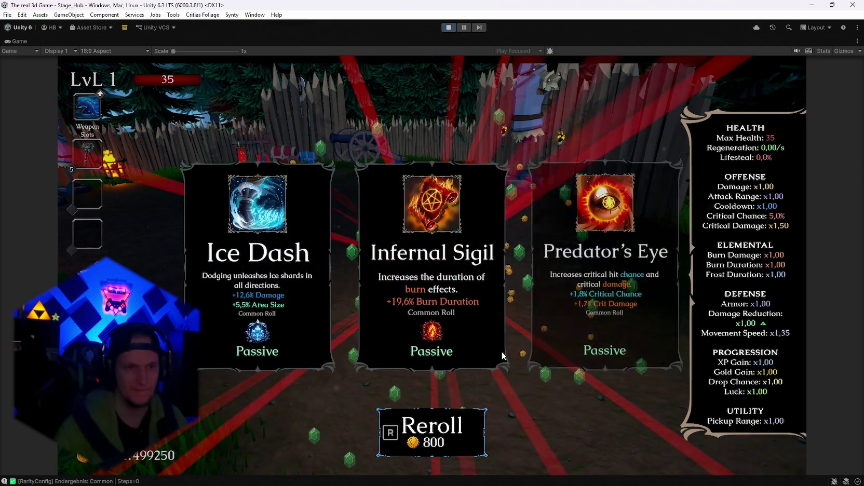
key(r)
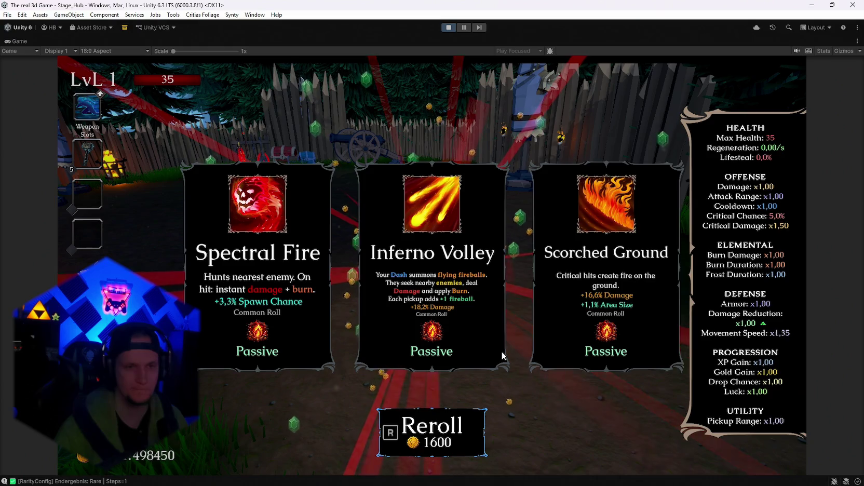
key(r)
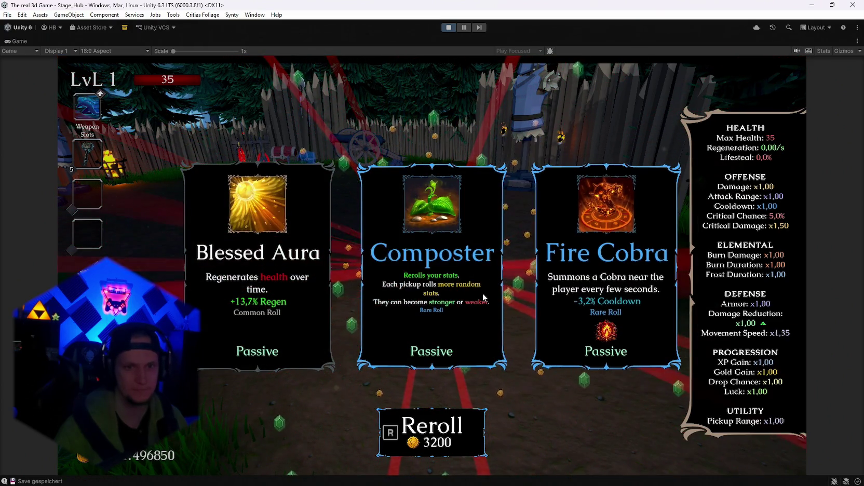
key(r)
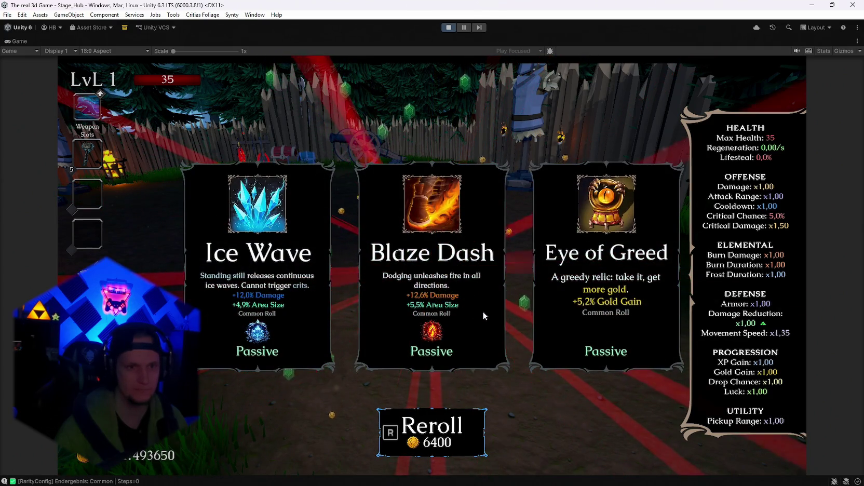
key(r)
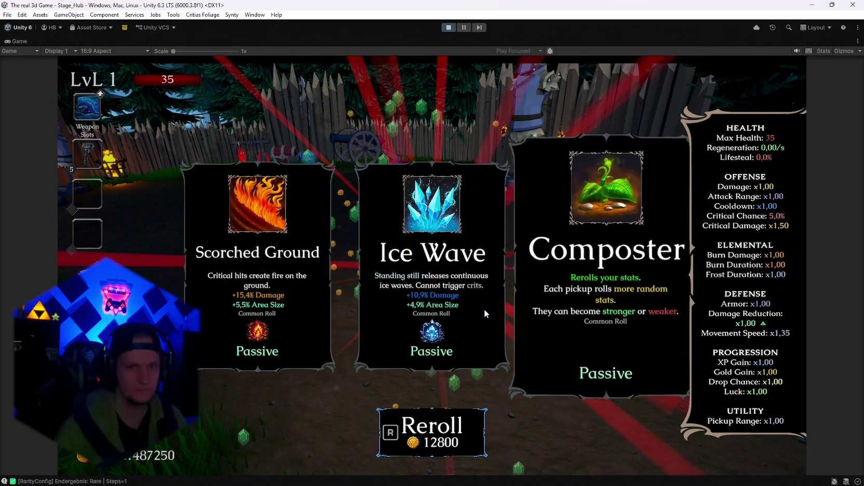
key(r)
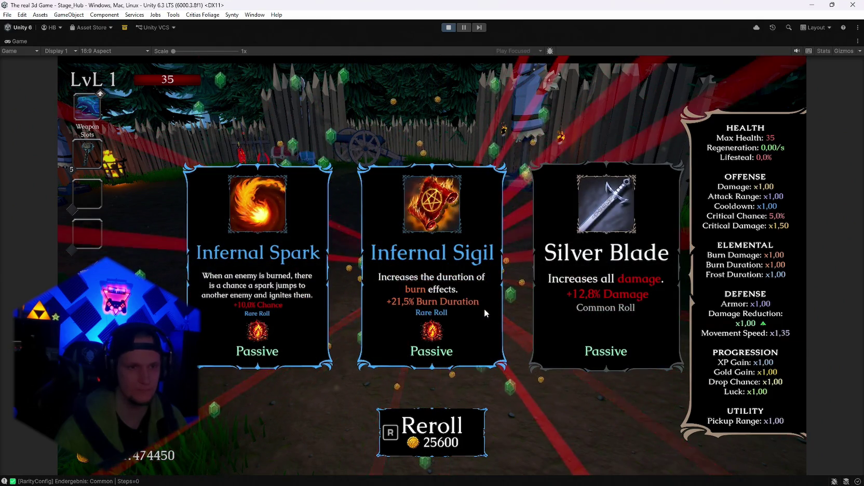
key(r)
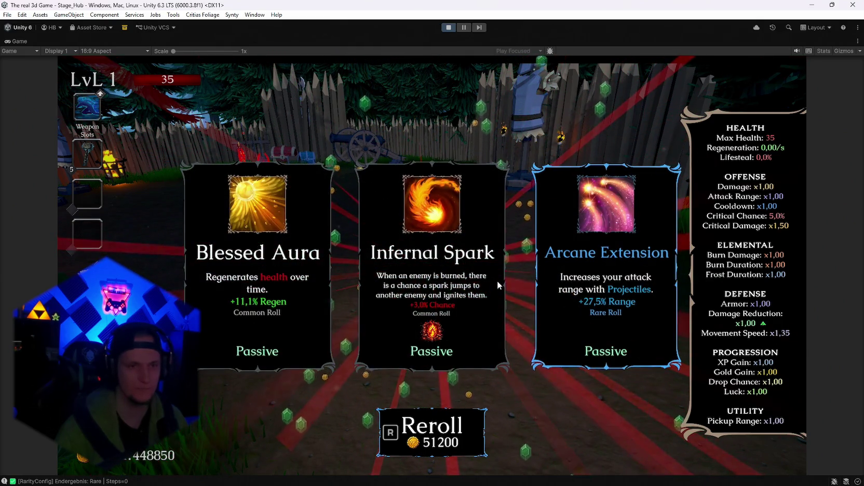
key(r)
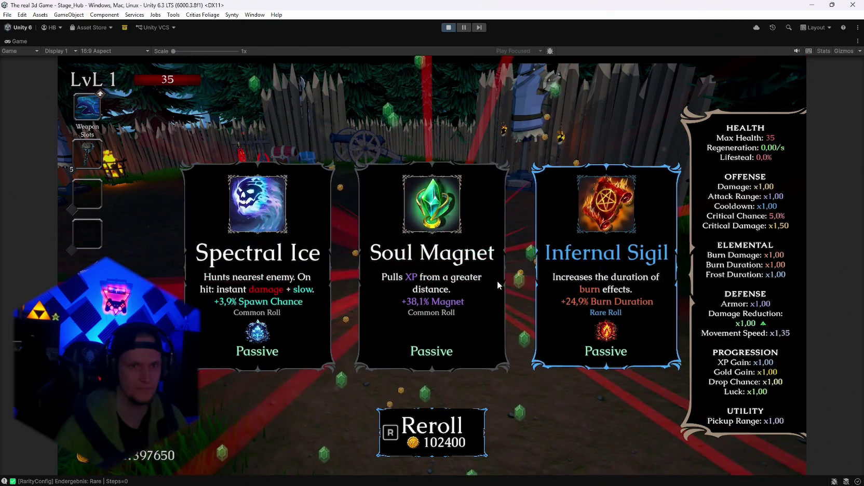
key(r)
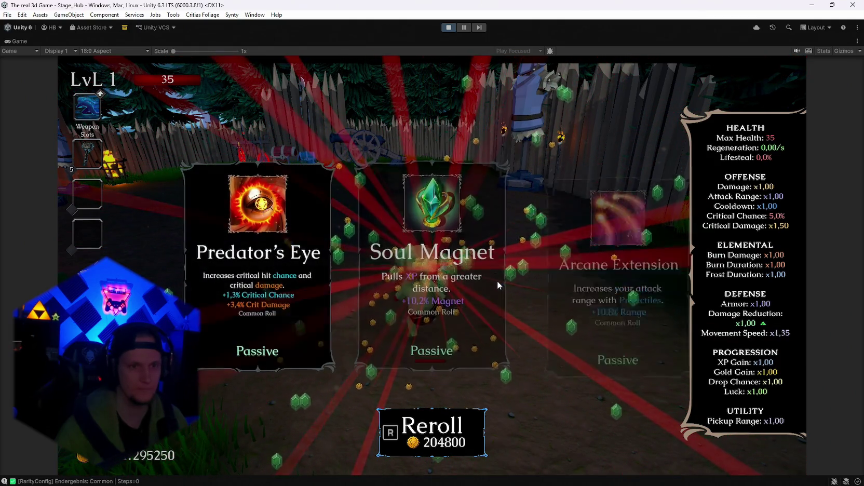
key(r)
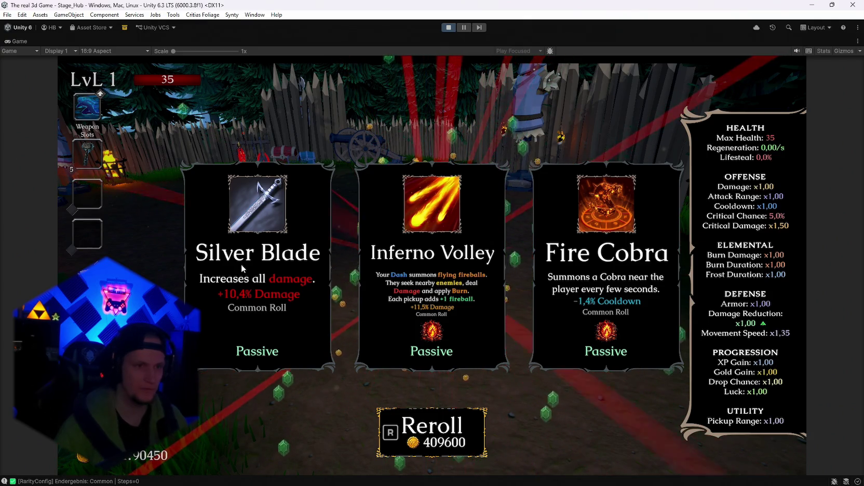
click(270, 287)
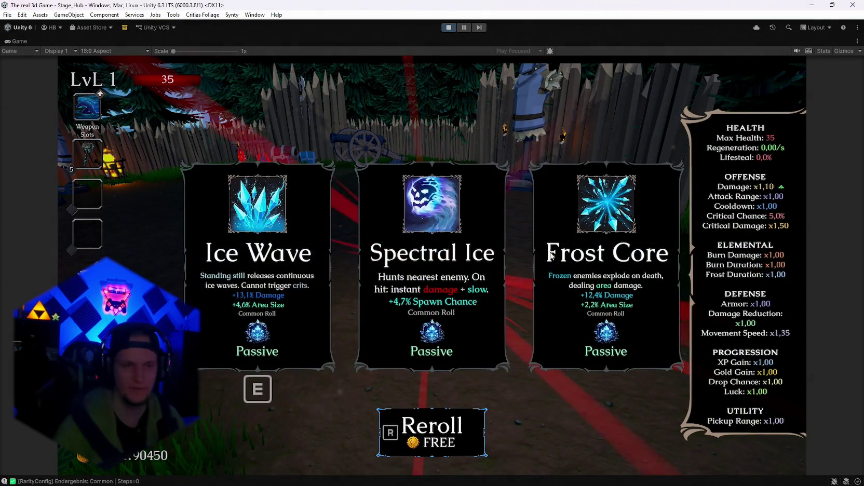
- Keep rerolling, take Ice Wave, reroll until the cost hits 51200, then stop Play mode
key(r)
key(r)
key(r)
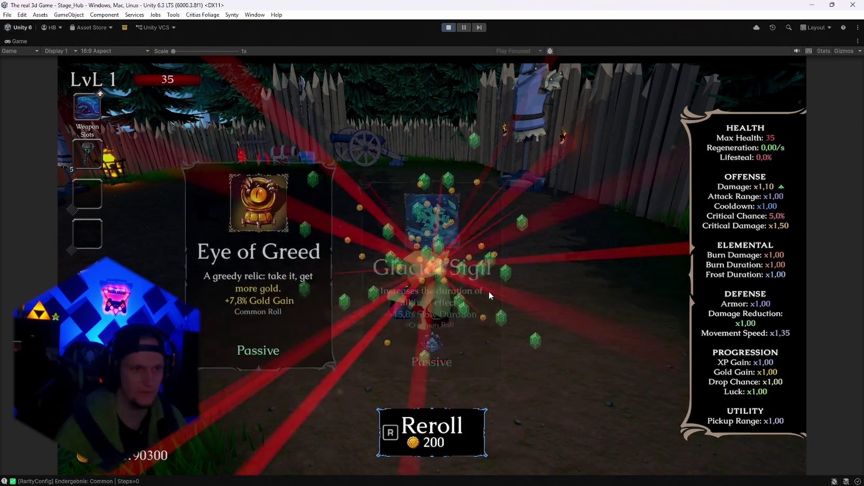
key(r)
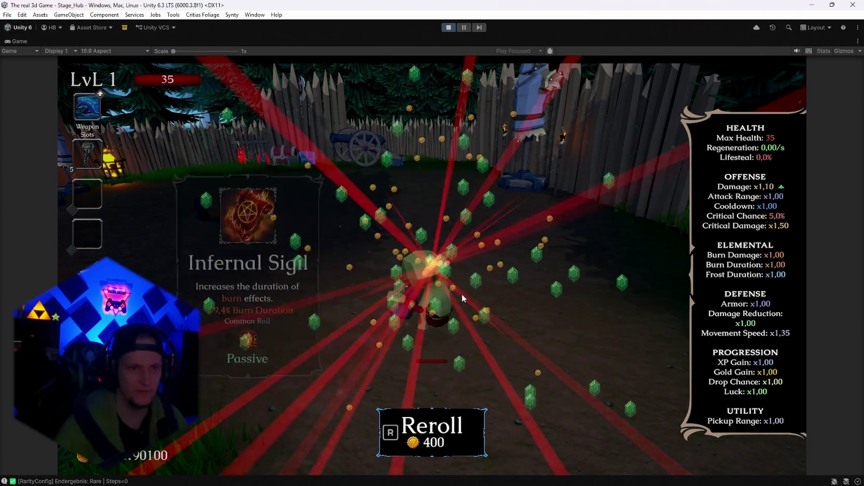
key(r)
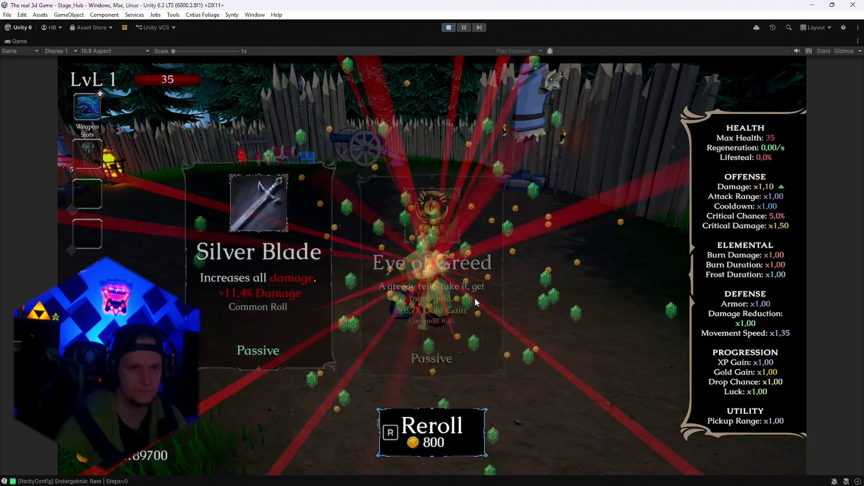
key(r)
key(r)
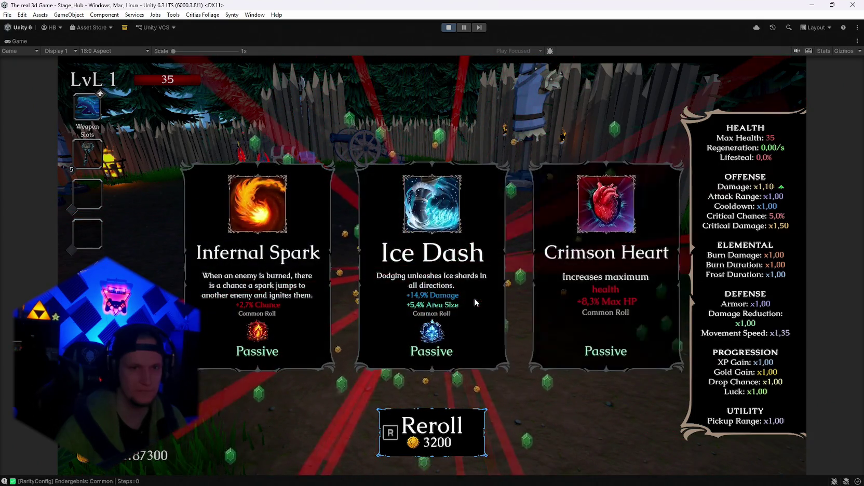
key(r)
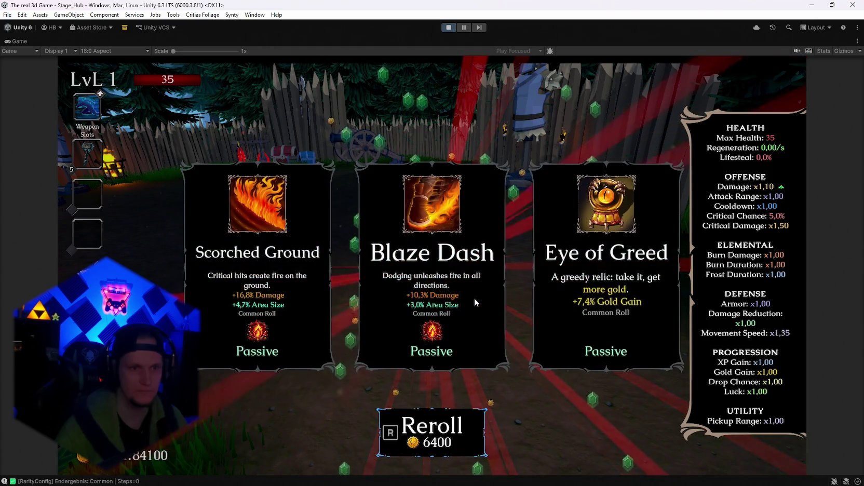
key(r)
key(1)
key(r)
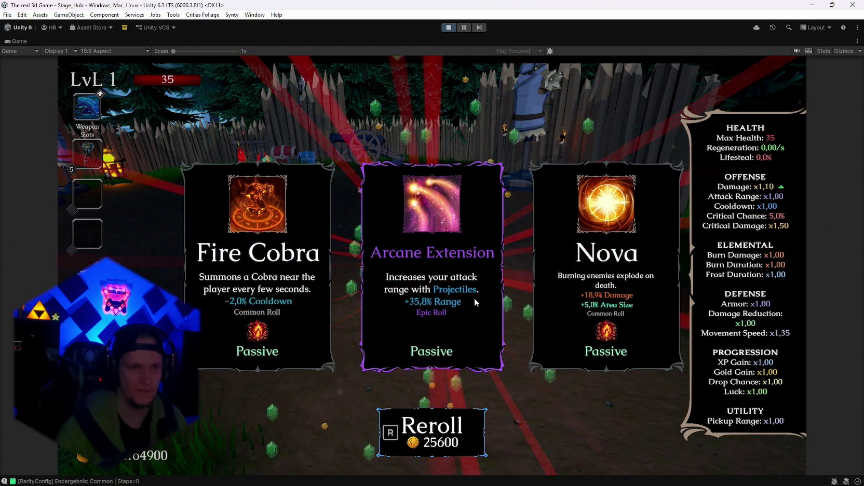
key(r)
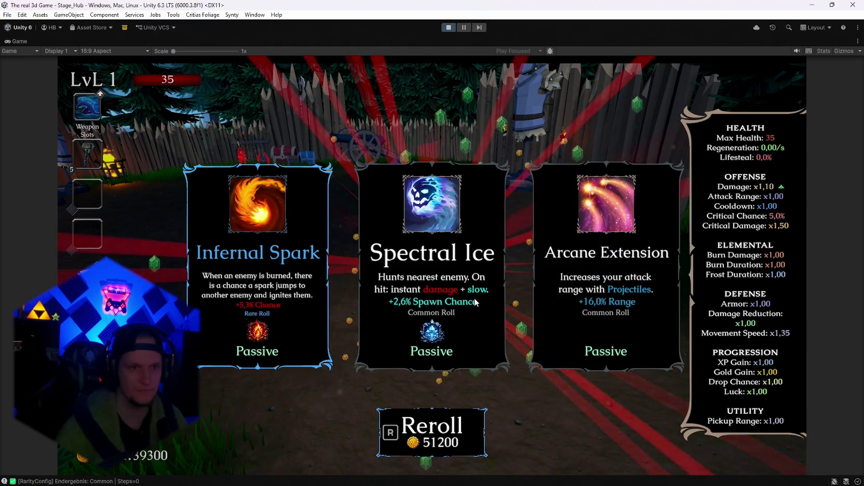
click(448, 28)
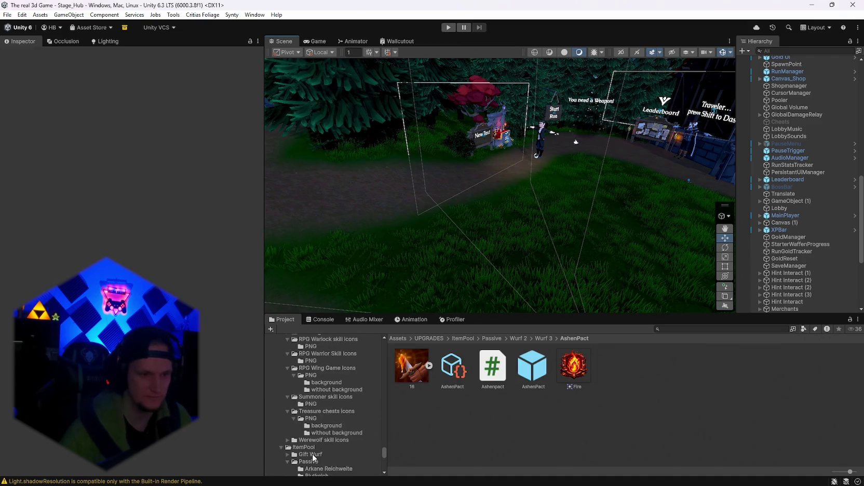
- Add AshenPact to MainPool's Upgrades list (now 36 entries) and save the project
click(334, 448)
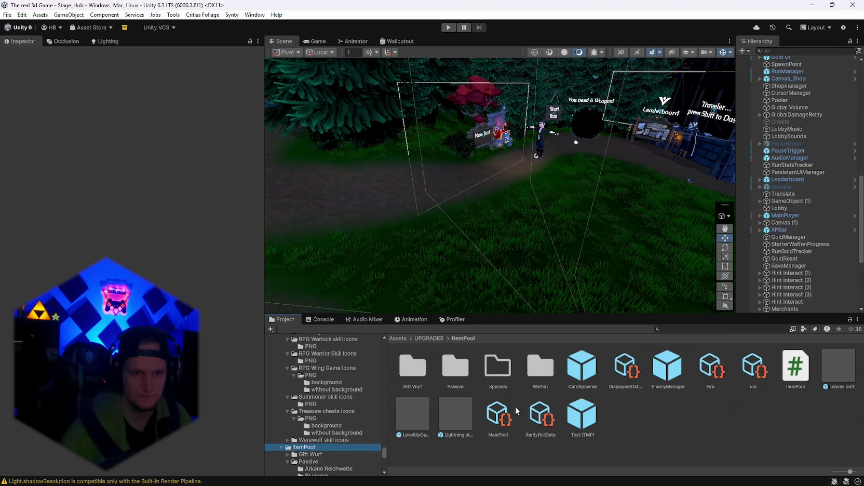
click(514, 408)
scroll(377, 444, down, 5)
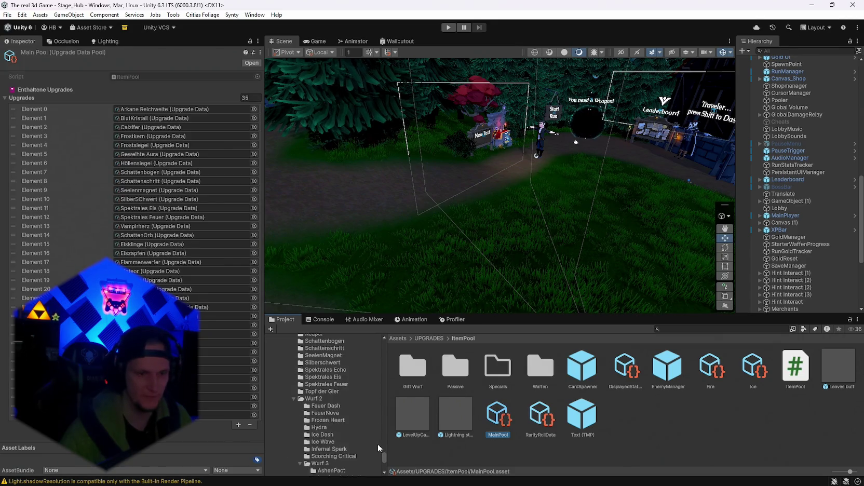
scroll(378, 444, down, 5)
click(236, 425)
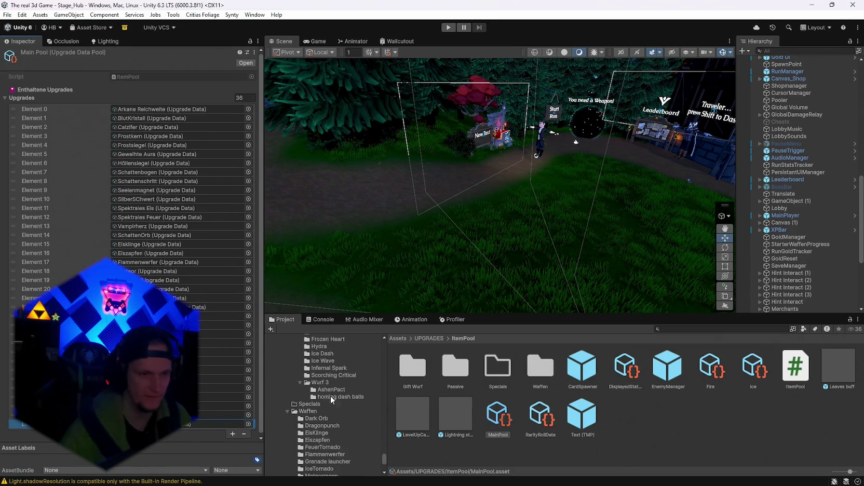
click(331, 390)
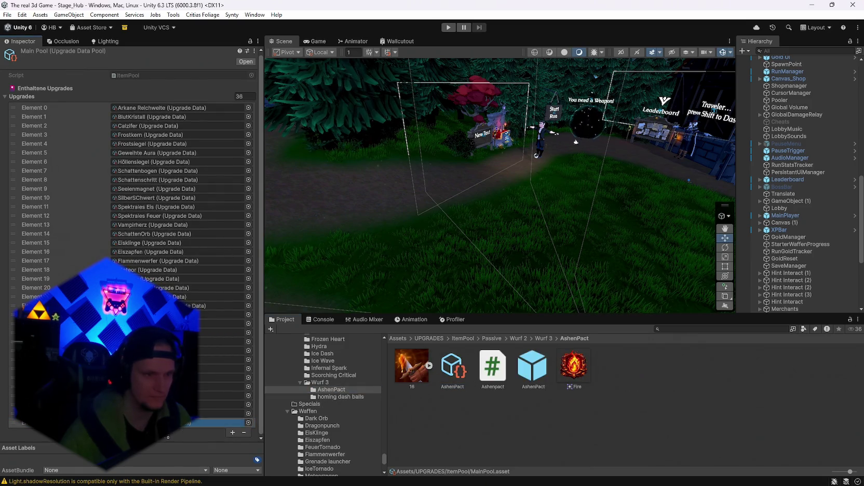
click(9, 15)
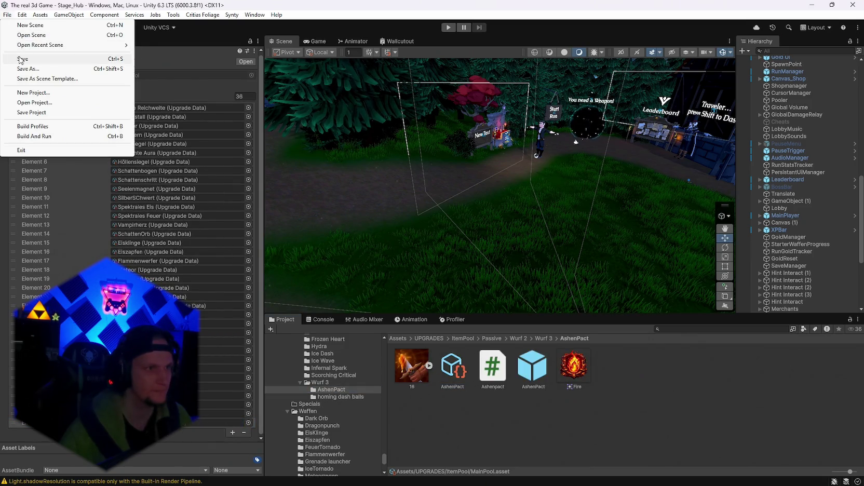
click(32, 112)
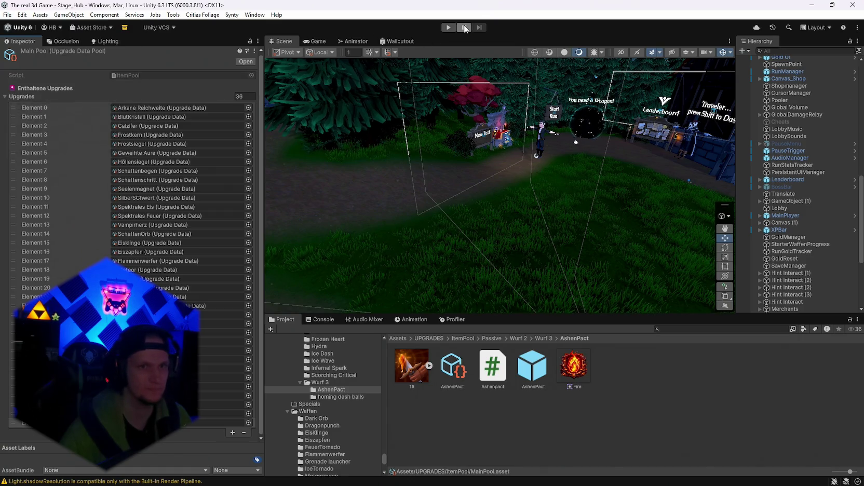
- Enter Play mode, walk into the throne room, and open and close the weapon shop book
click(448, 28)
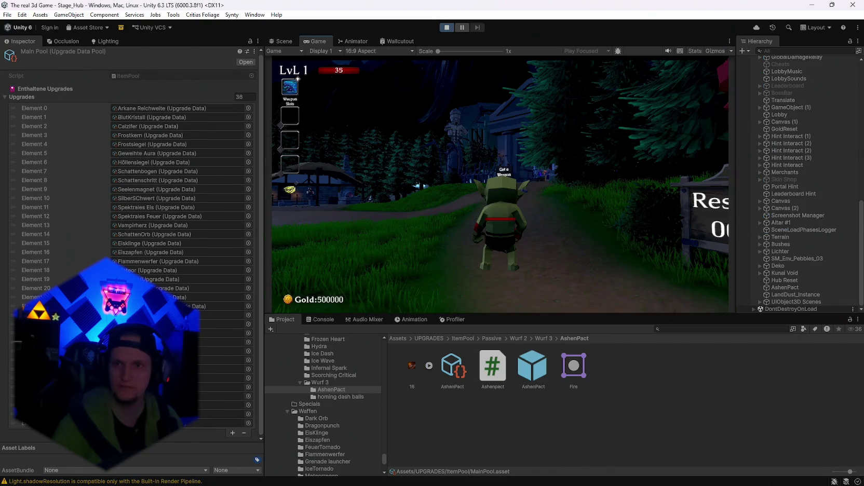
click(594, 229)
key(w)
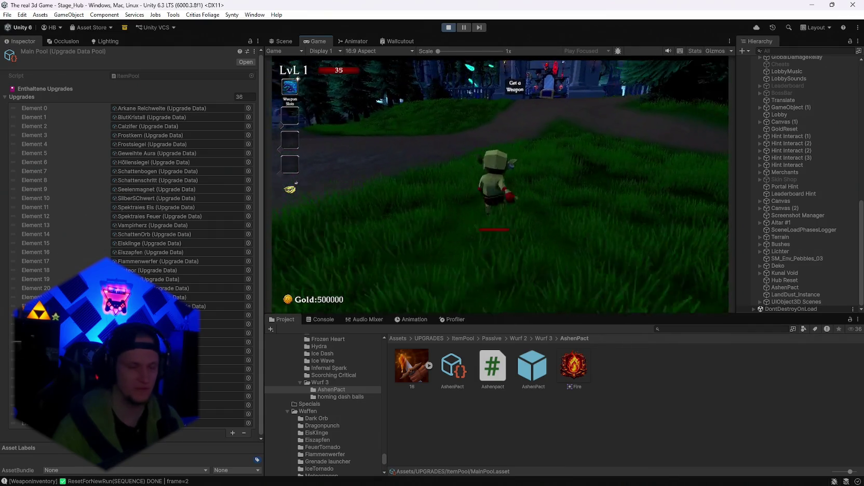
key(w)
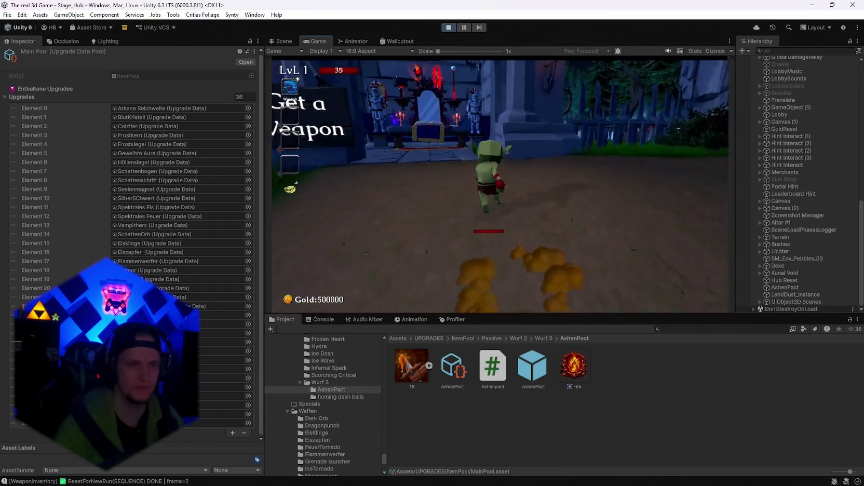
key(e)
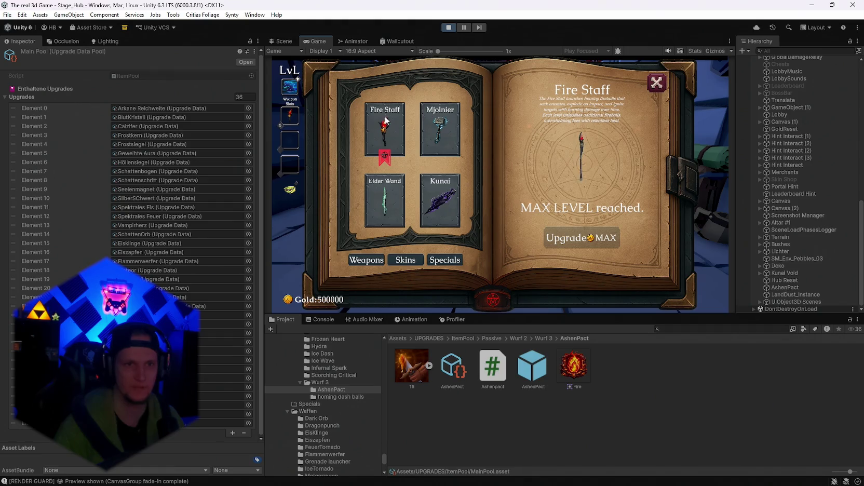
key(Escape)
- Walk to the palisade for a level-up, reroll, and take the AshenPact card
key(w)
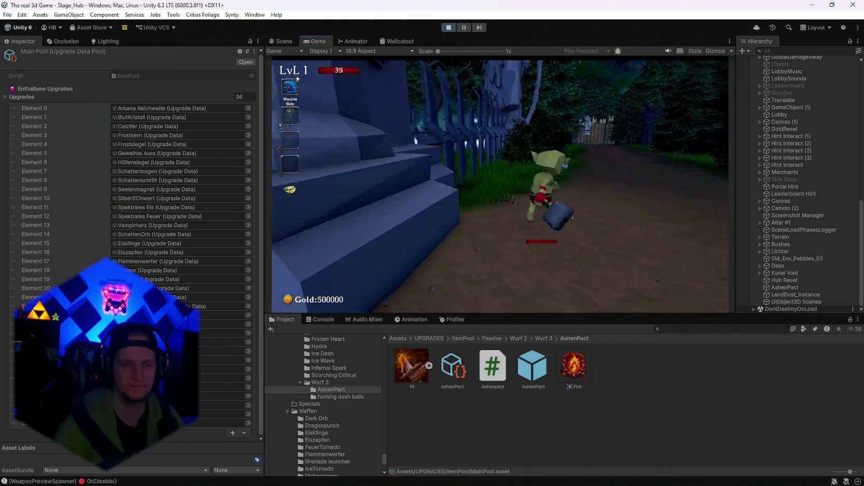
key(w)
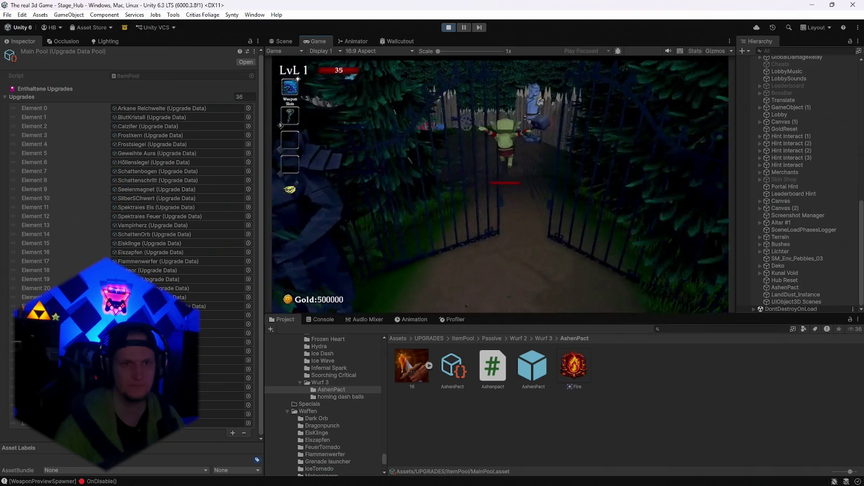
key(w)
key(e)
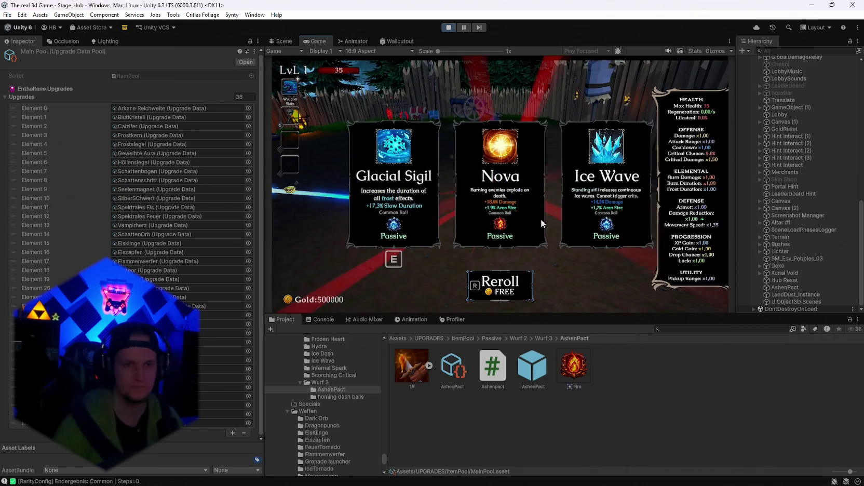
key(r)
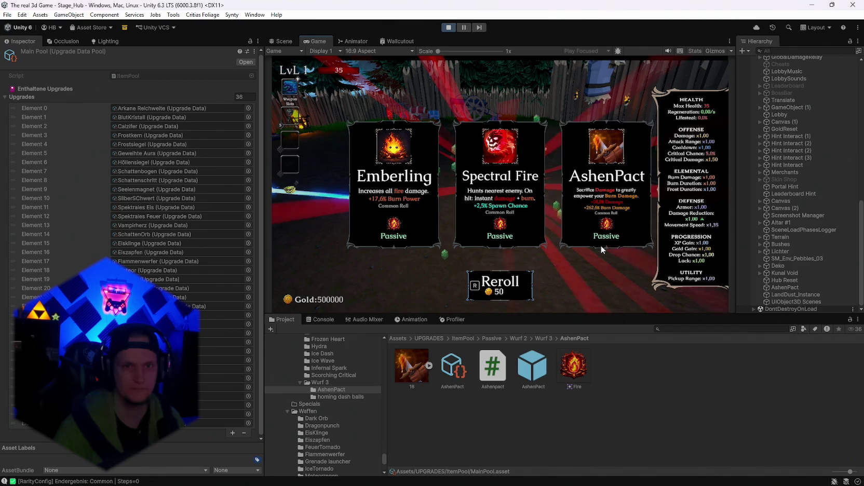
double_click(319, 40)
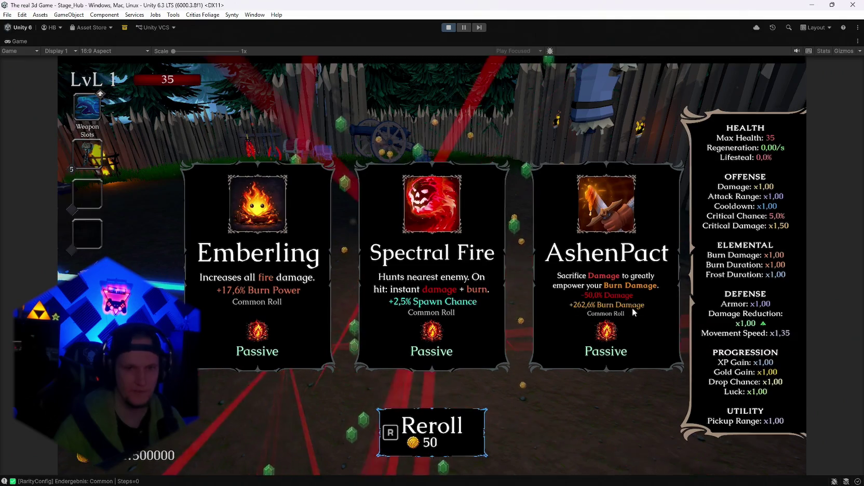
click(628, 307)
- Walk to the target dummies and back to the fenced dummy area to test damage
key(w)
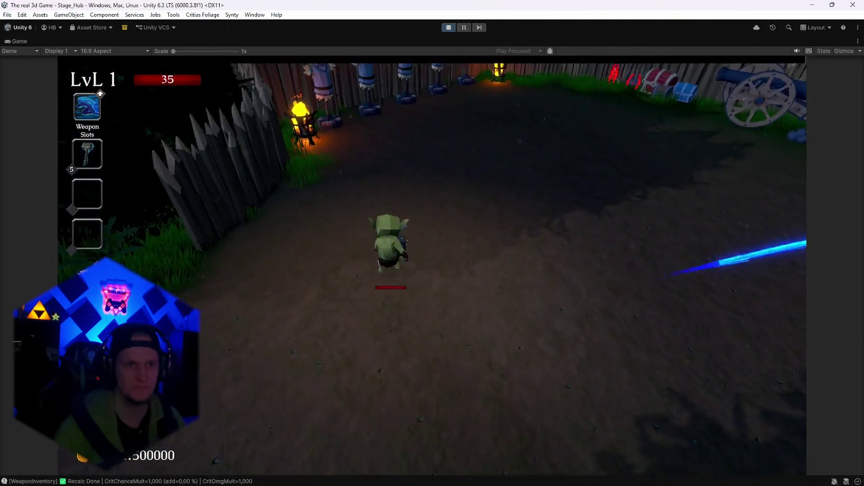
key(s)
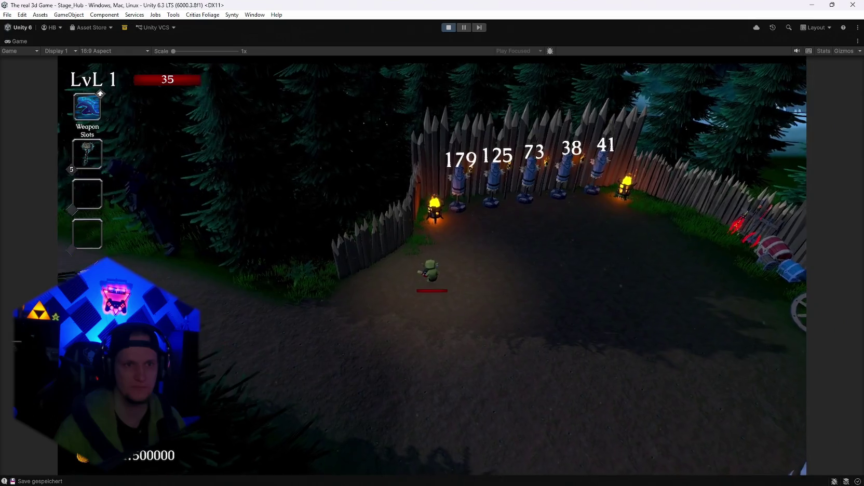
key(w)
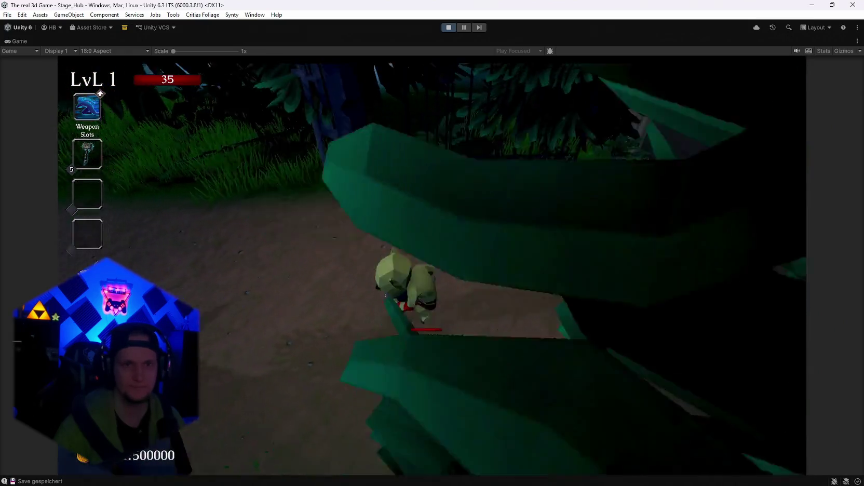
key(w)
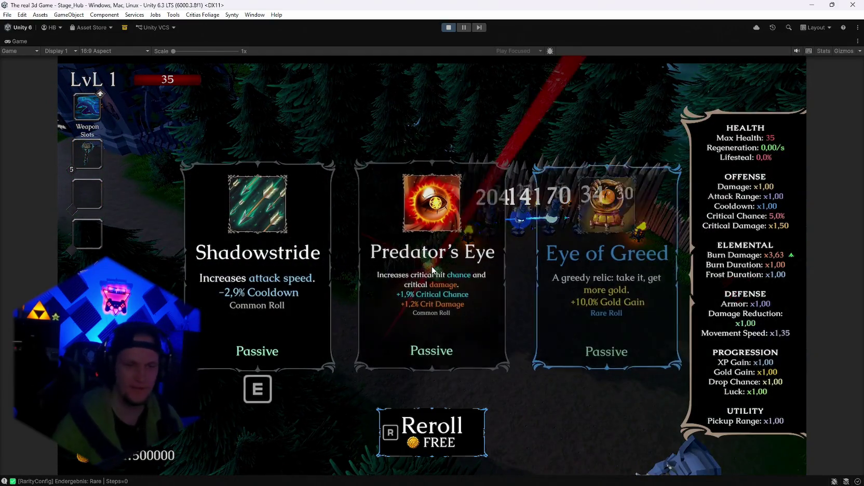
- Reroll repeatedly, take Frost Core, then reroll until AshenPact appears and pick it
key(r)
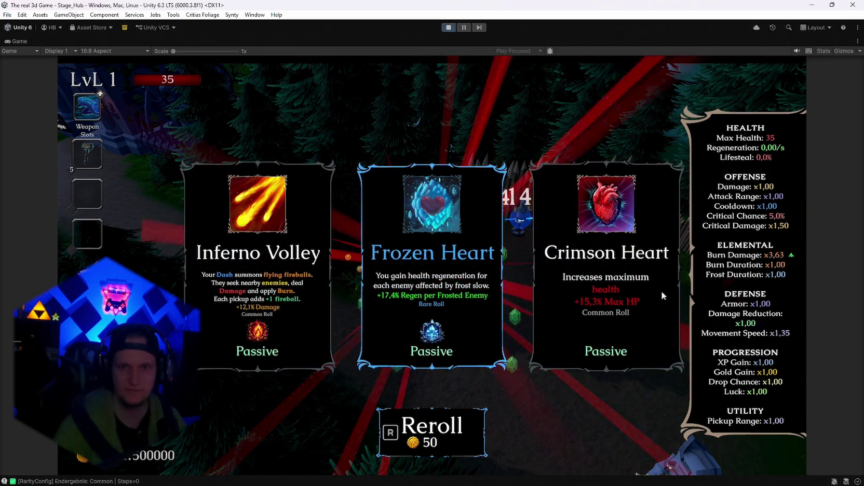
key(r)
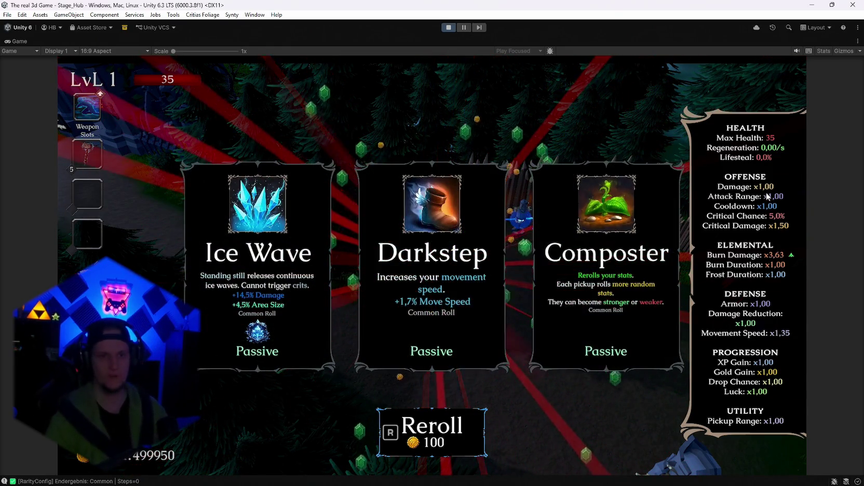
key(r)
key(r)
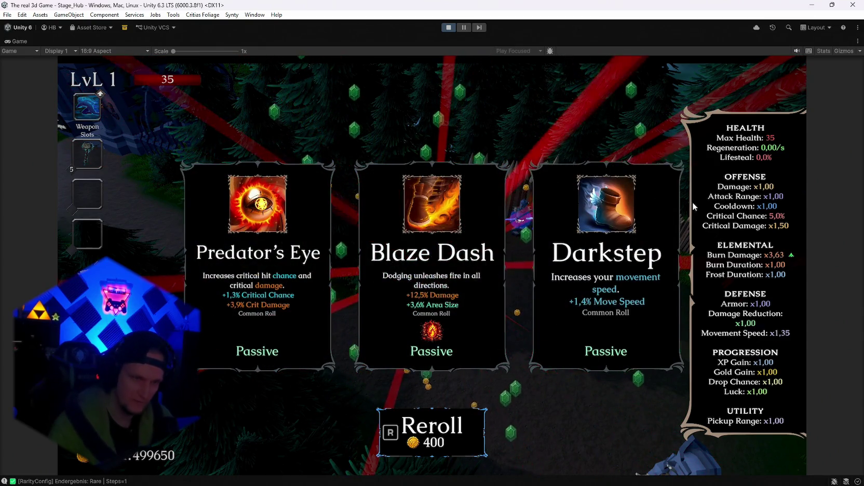
key(r)
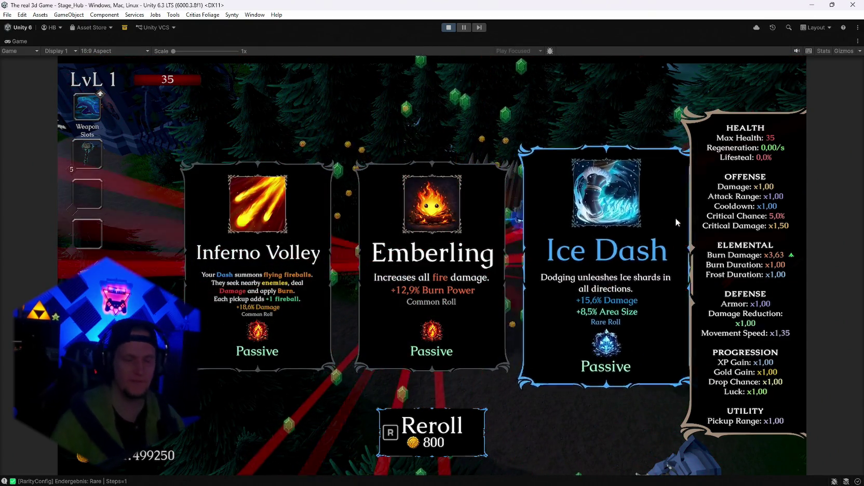
key(r)
key(r)
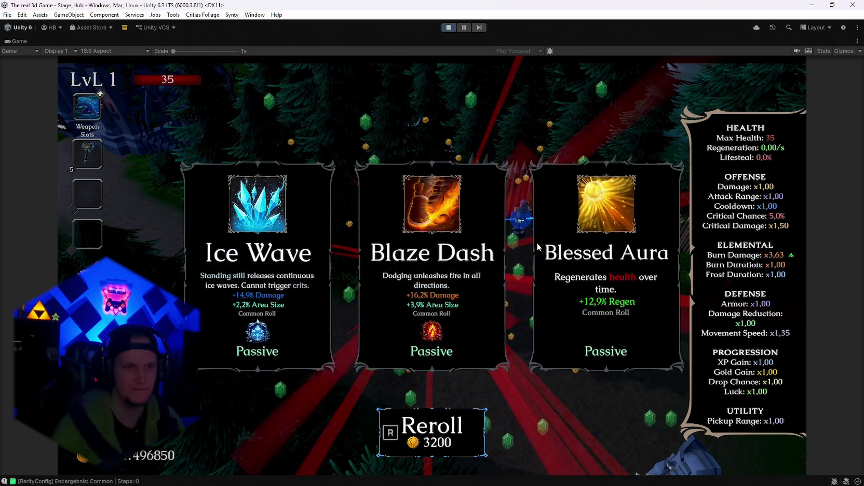
key(r)
key(r)
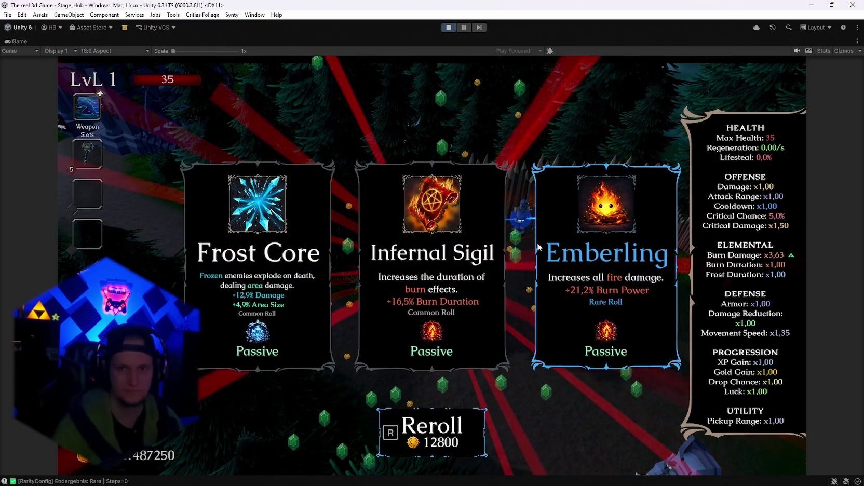
key(r)
key(r)
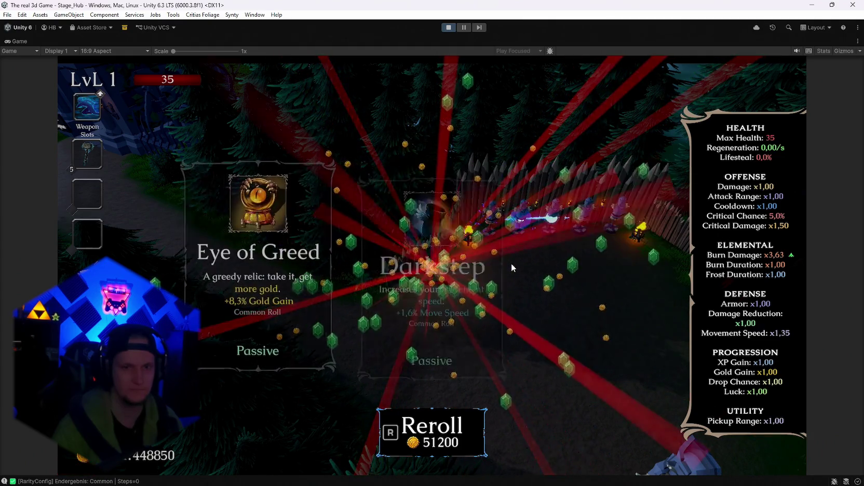
key(r)
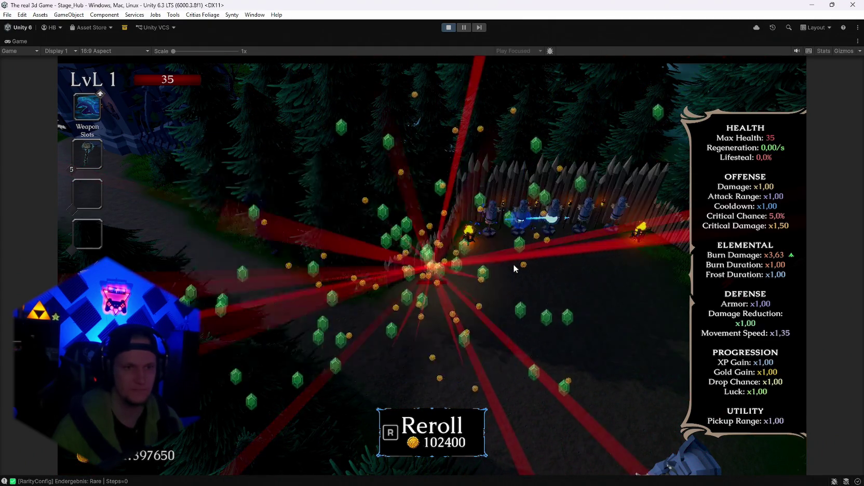
key(r)
key(r)
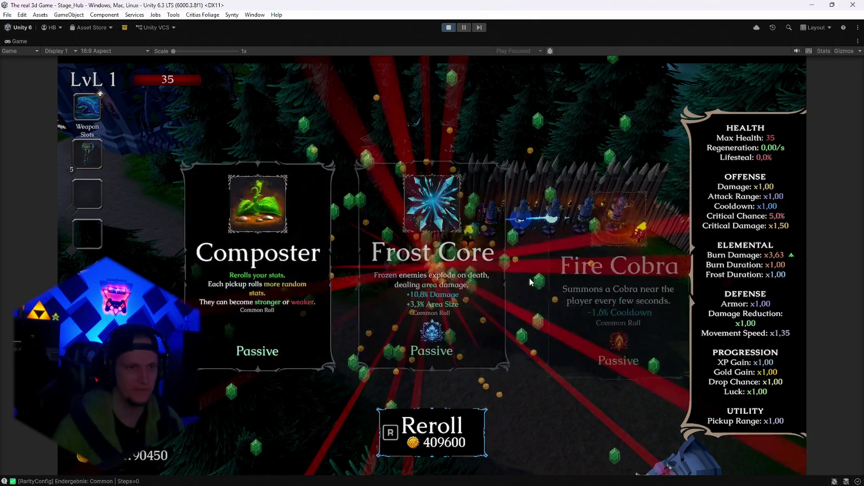
click(467, 305)
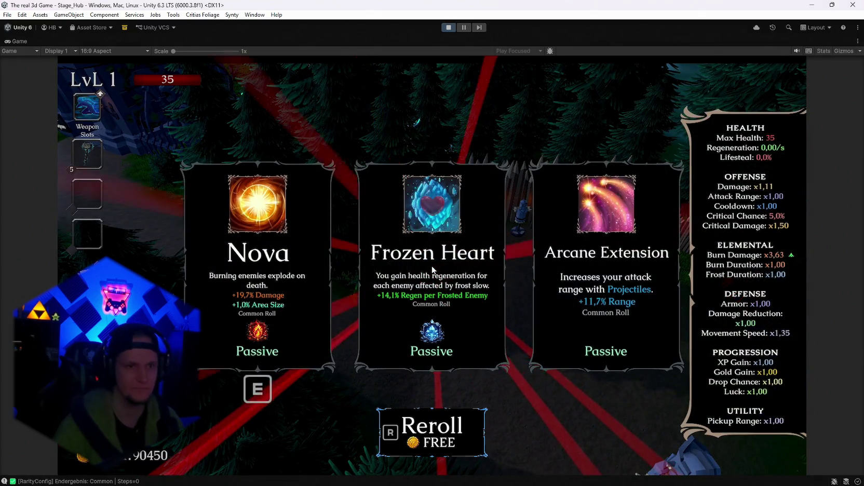
key(r)
key(r)
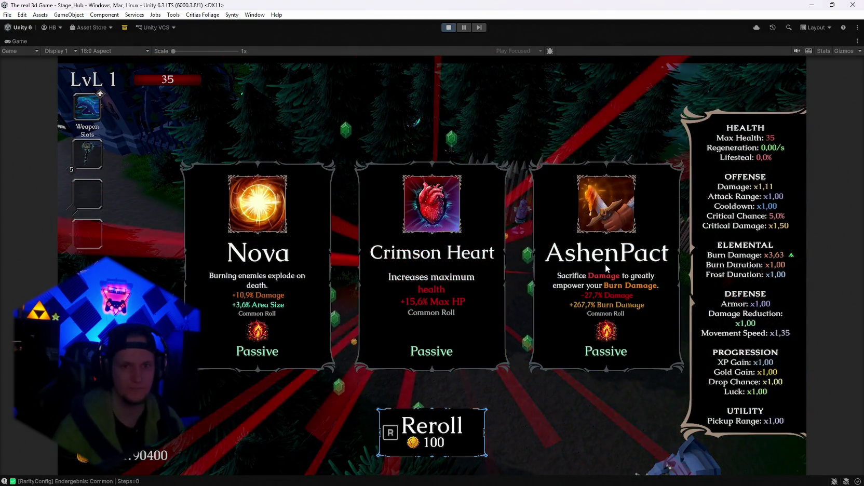
click(606, 268)
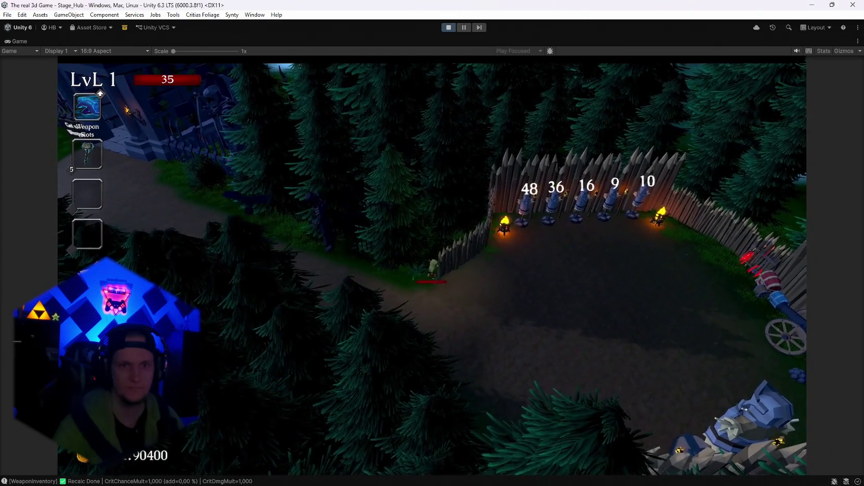
- Walk into the weapon shrine, browse the weapon shop book, then return to the forest path
key(w)
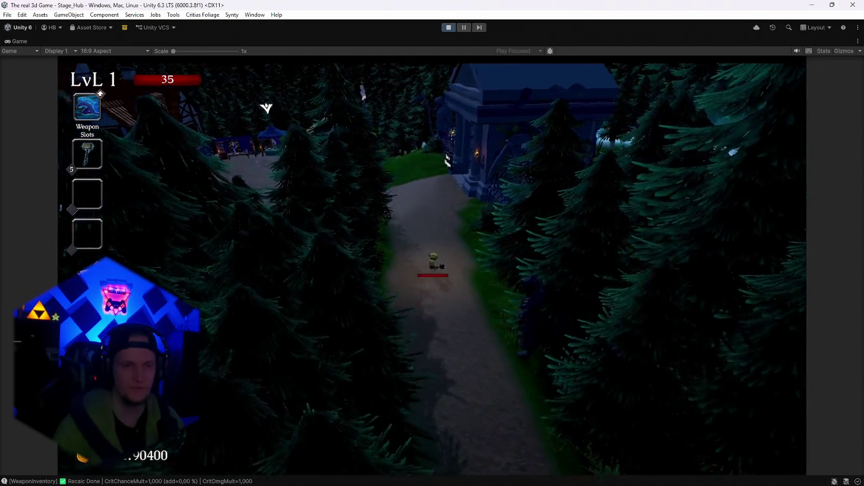
key(w)
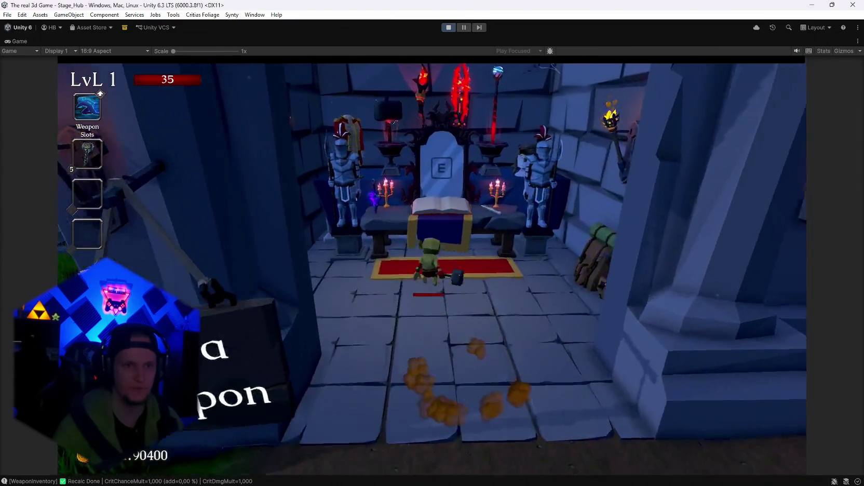
key(e)
key(Escape)
key(s)
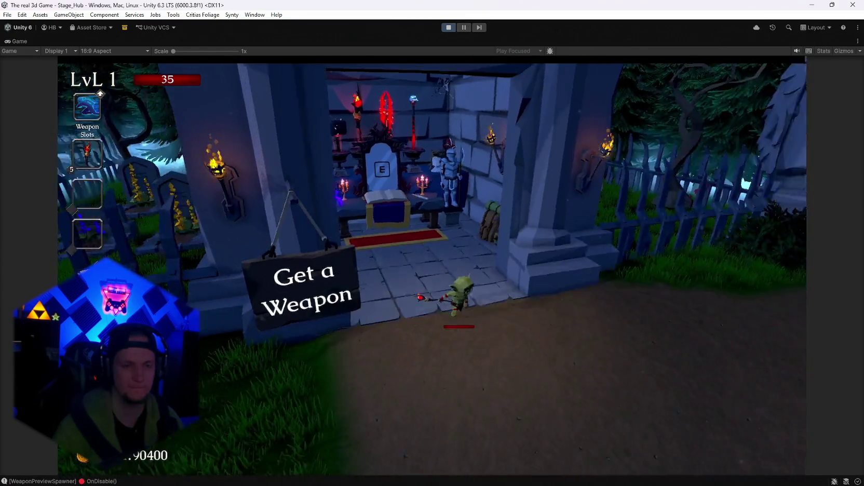
- Attack the fenced camp's dummies with x6,30 burn damage, check stats, then stop play mode
key(w)
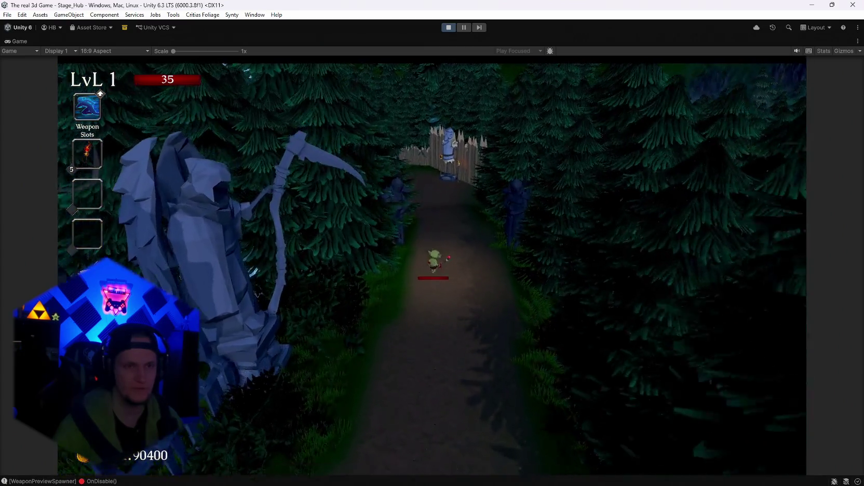
key(w)
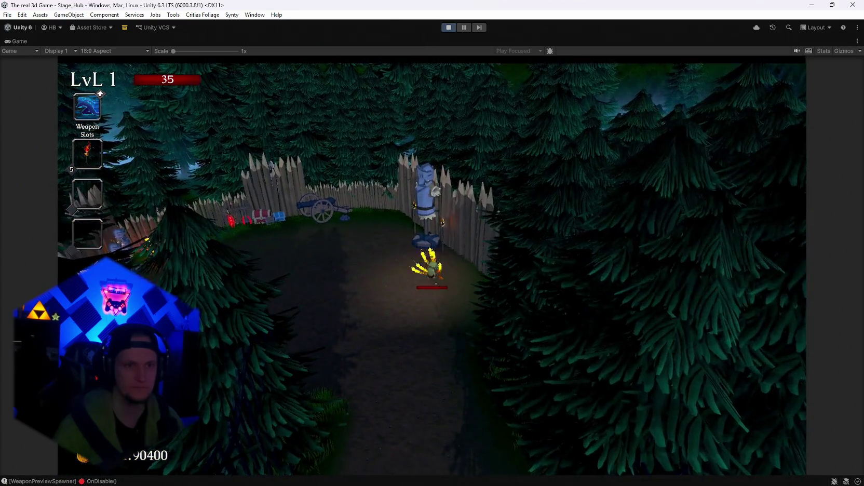
key(w)
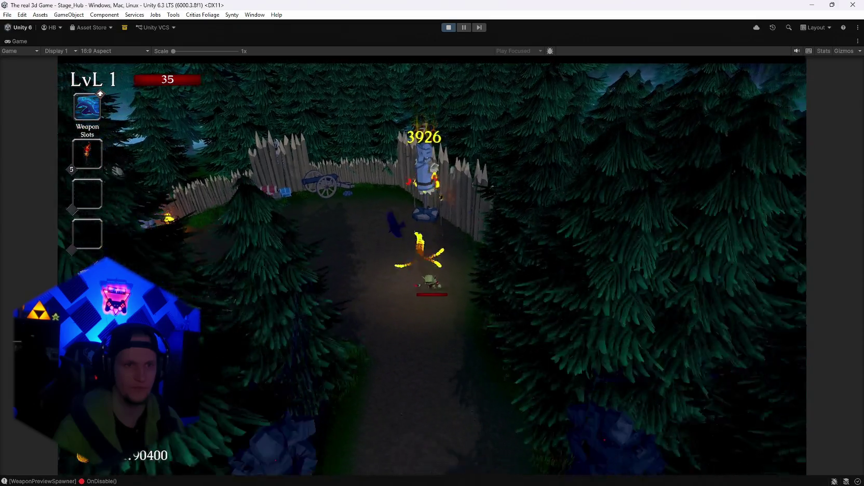
key(w)
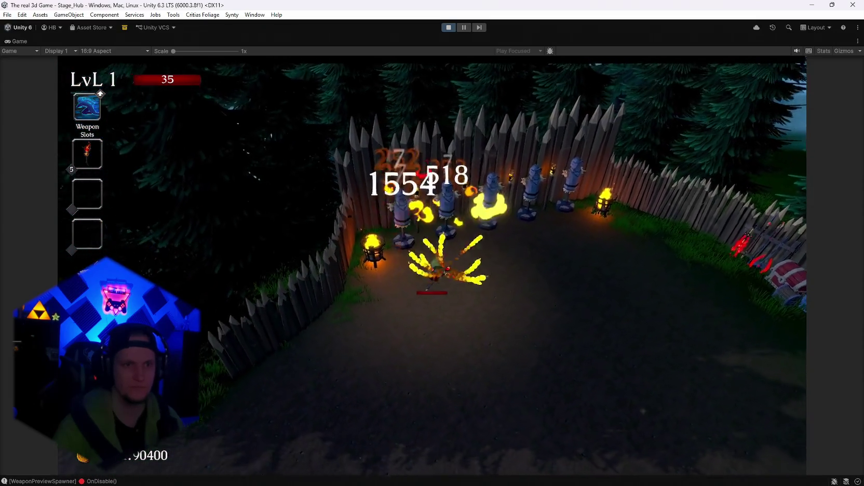
key(s)
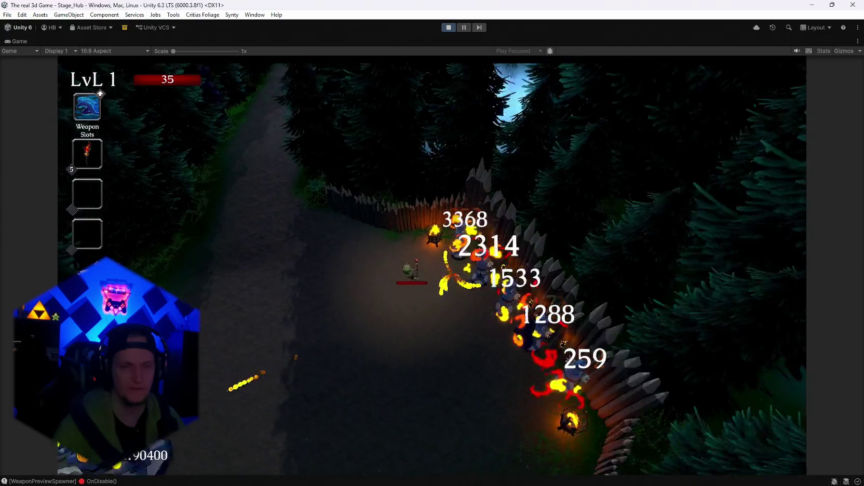
key(Escape)
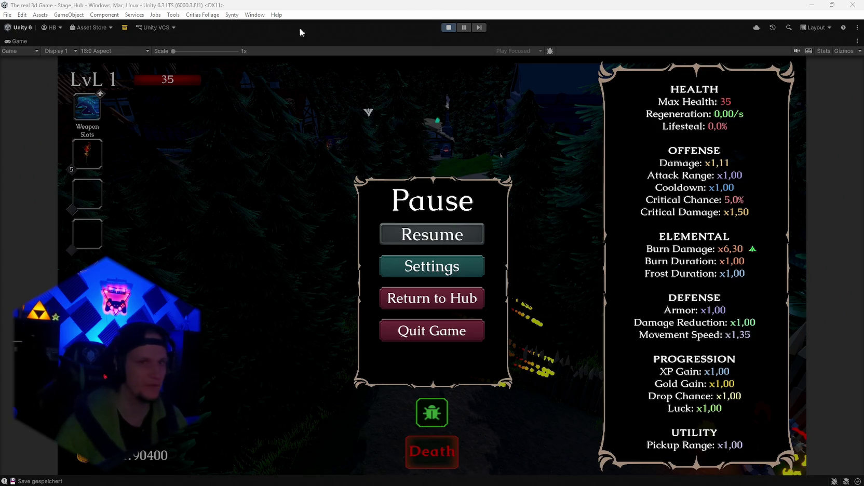
click(448, 27)
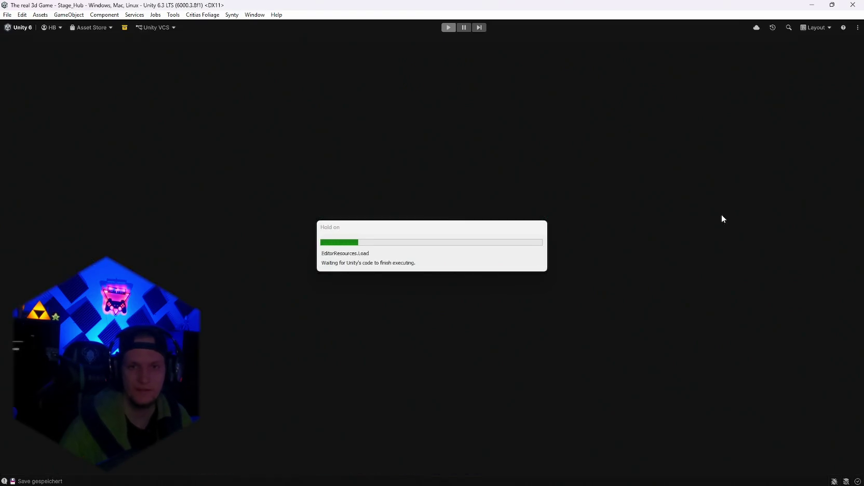
- Search the Project window for 'players' and select the PlayerStats script in the Inspector
click(710, 328)
text(p)
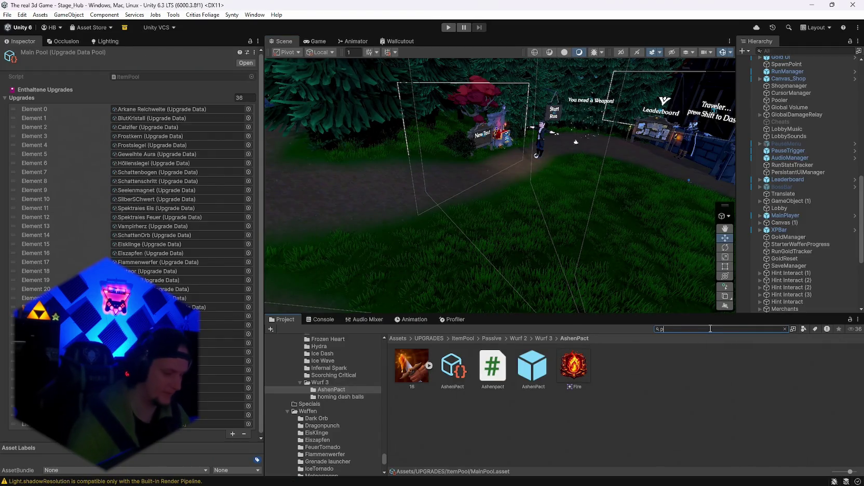
text(layers)
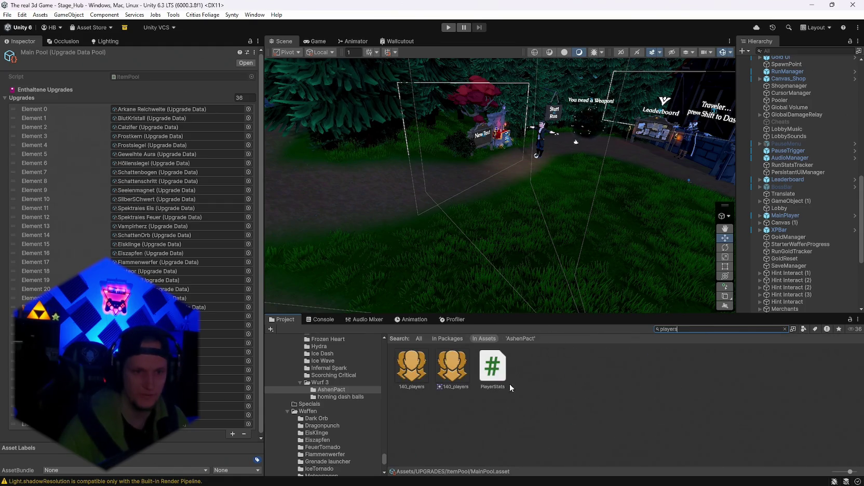
click(492, 368)
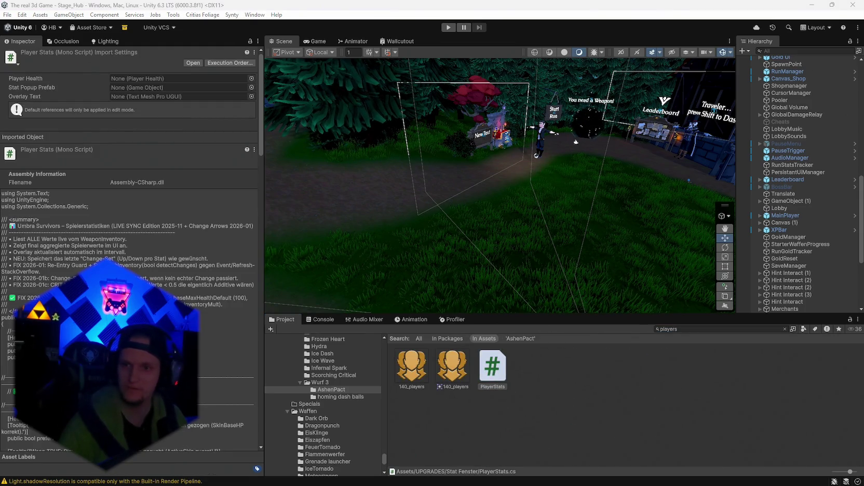
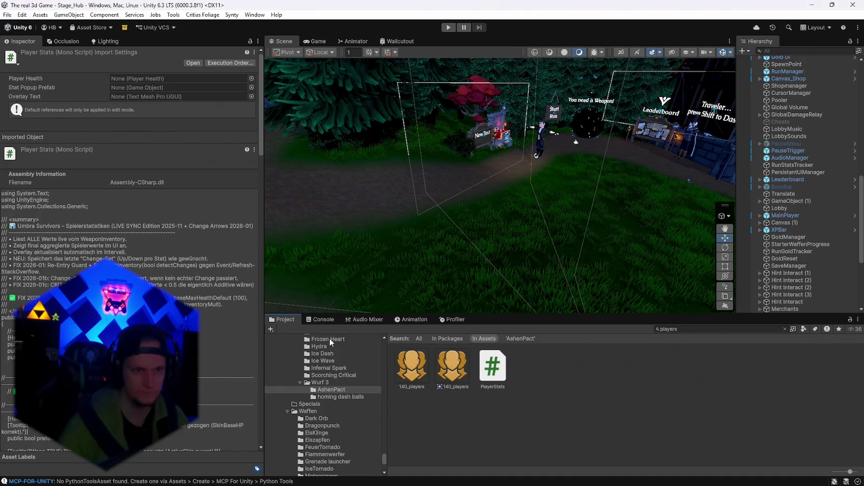
- Save the project via File > Save Project and enter Play mode in Stage_Hub
click(321, 320)
click(283, 319)
click(6, 15)
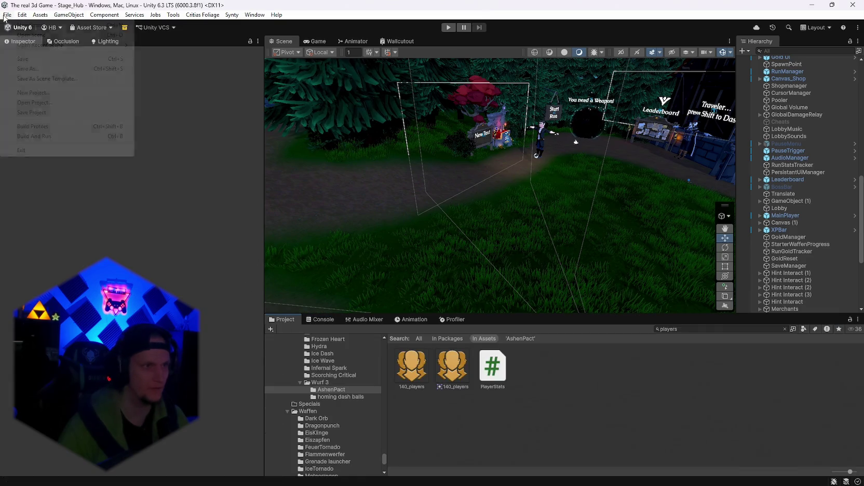
click(6, 15)
click(6, 15)
click(31, 112)
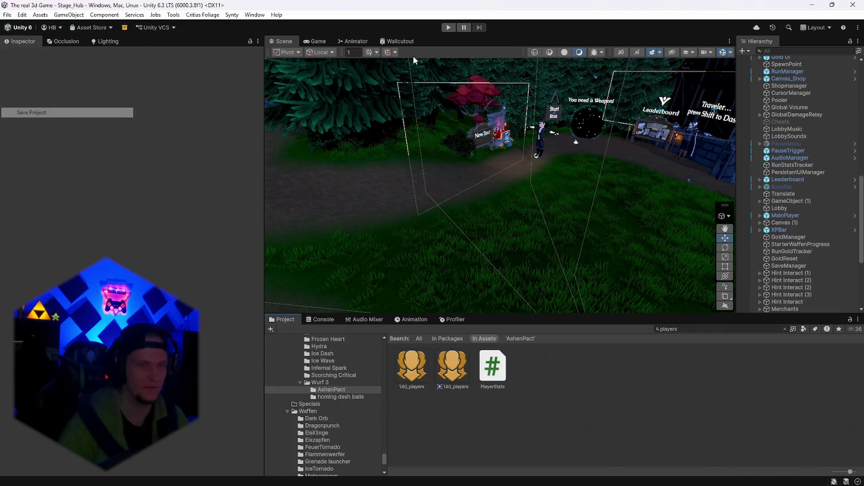
click(451, 29)
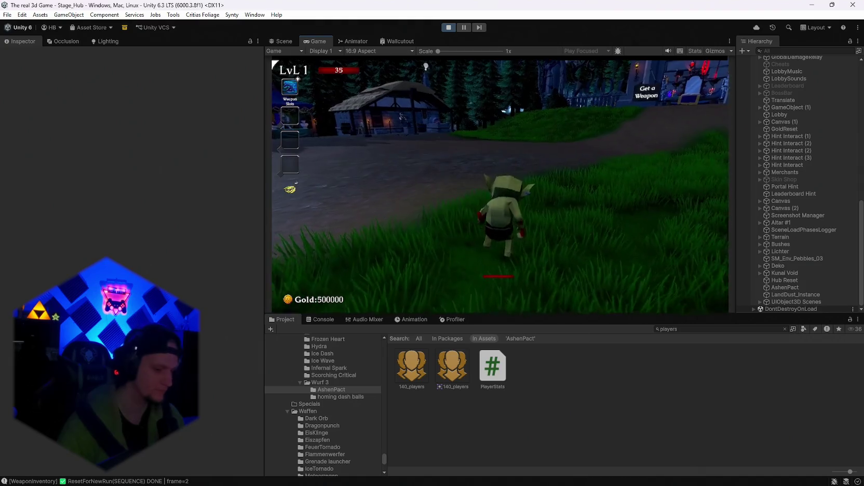
- Maximize the Game view, reroll the upgrade cards, take Silver Blade and check stats
key(e)
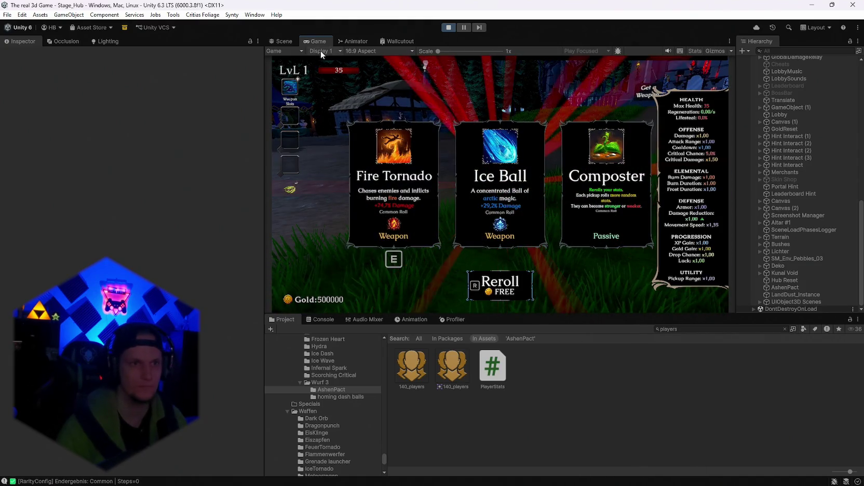
double_click(323, 40)
key(r)
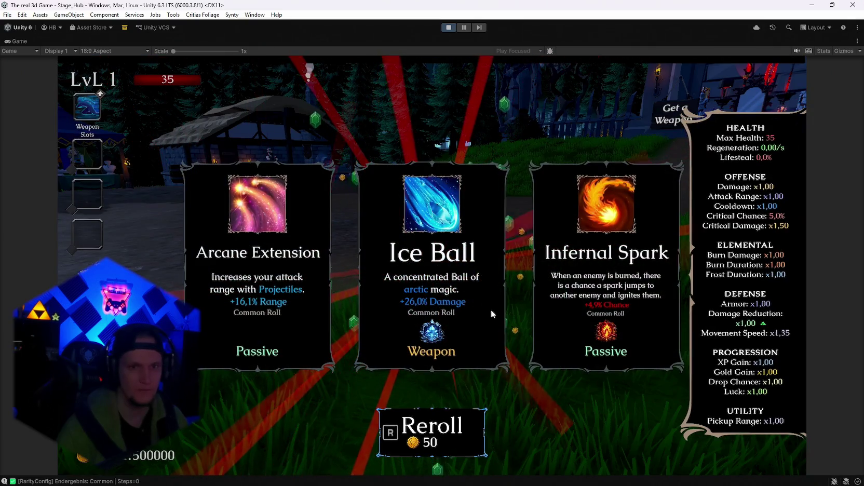
key(r)
key(r)
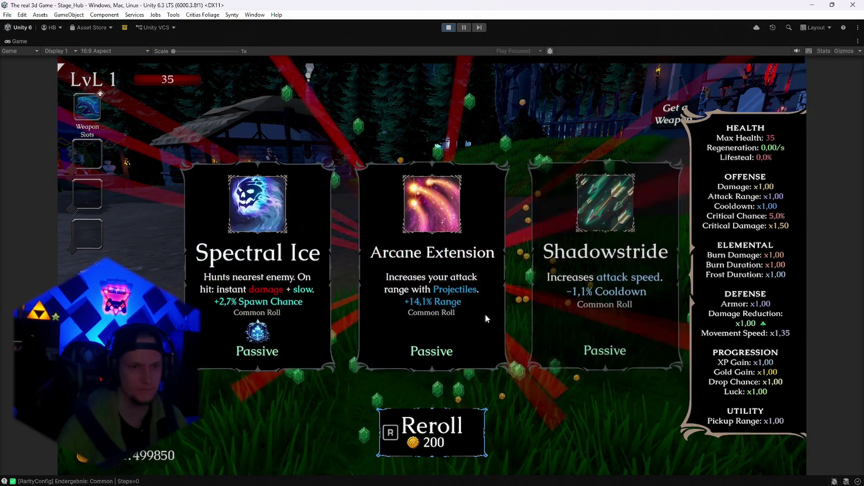
key(r)
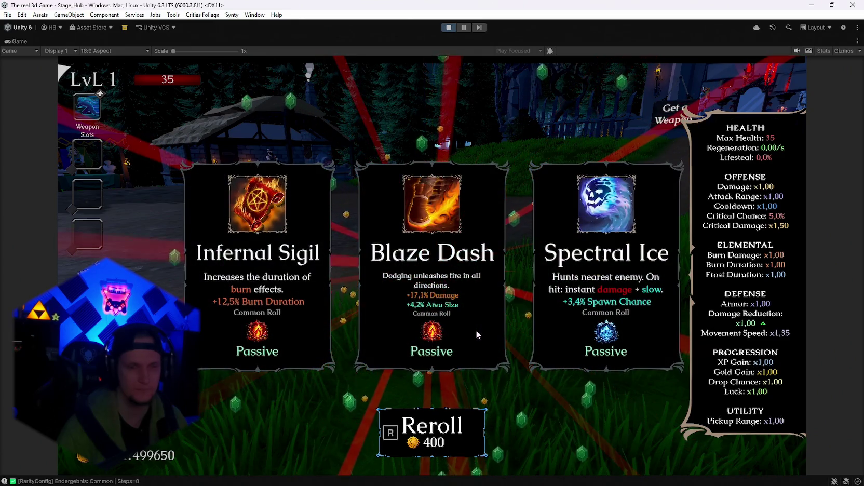
key(r)
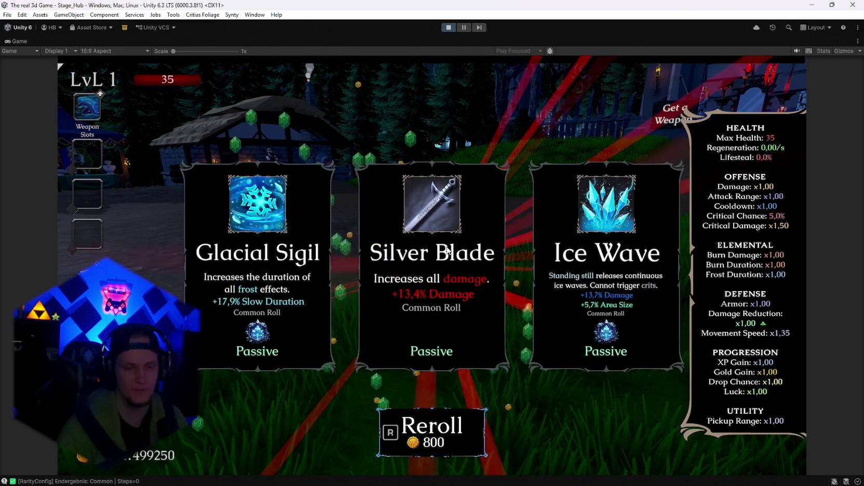
click(448, 289)
key(Escape)
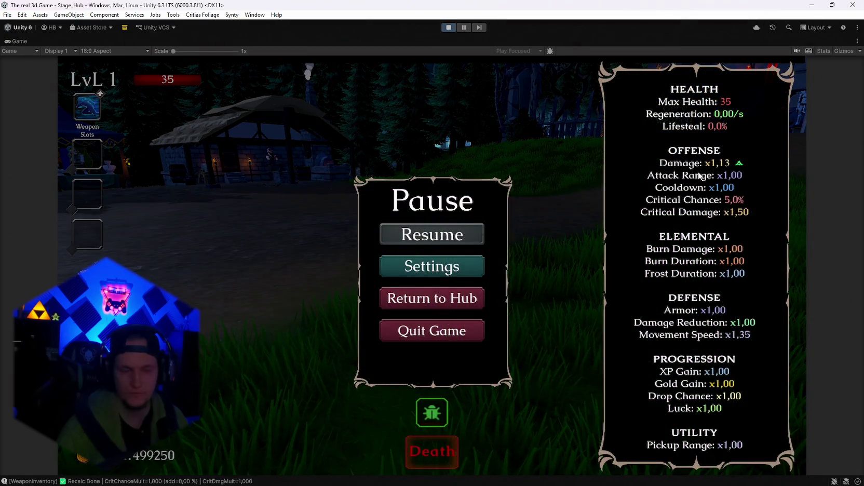
click(453, 252)
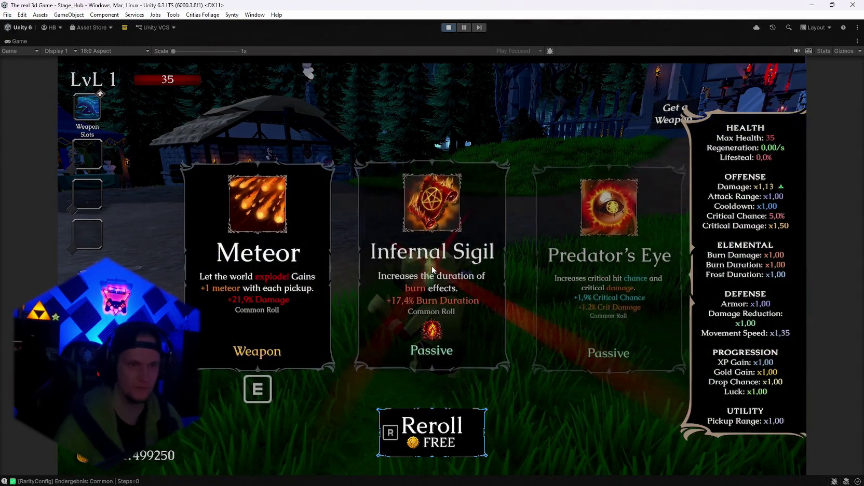
- Reroll until AshenPact appears and take it, leaving Damage x0,57 and Burn Damage x3,60
key(r)
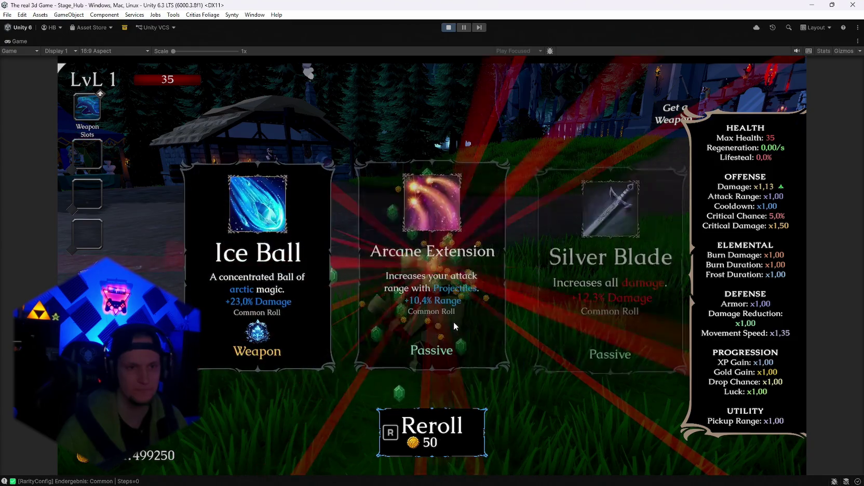
key(r)
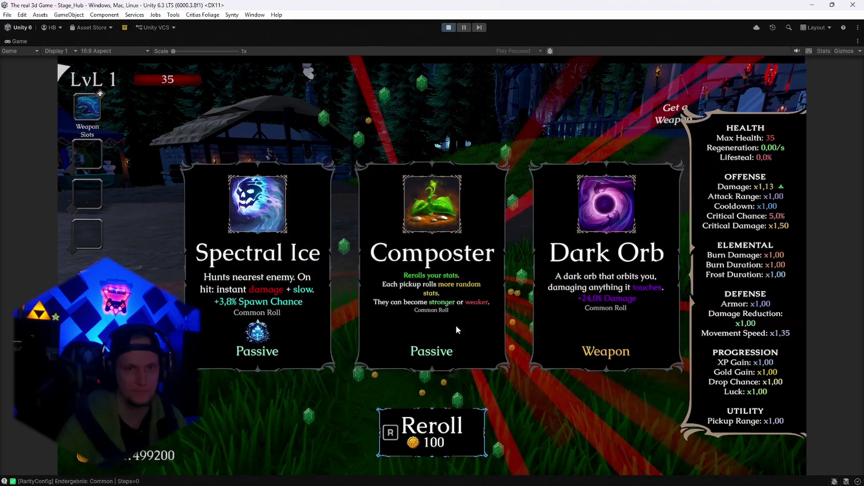
key(r)
key(r)
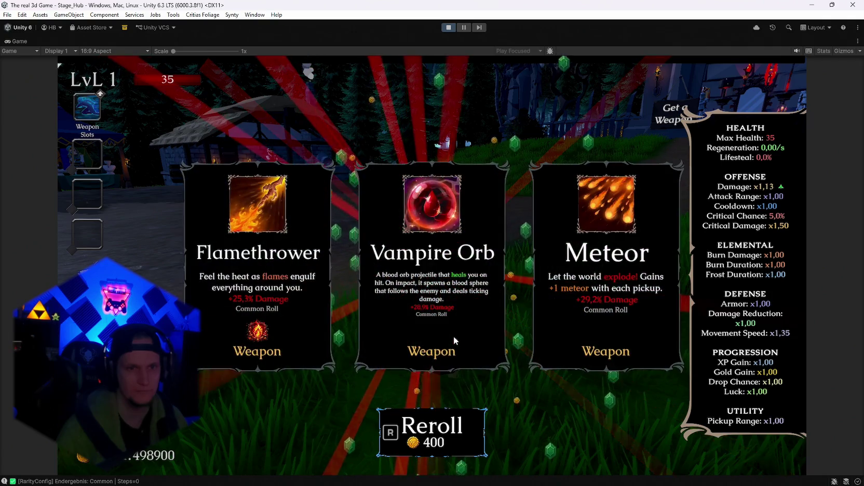
key(r)
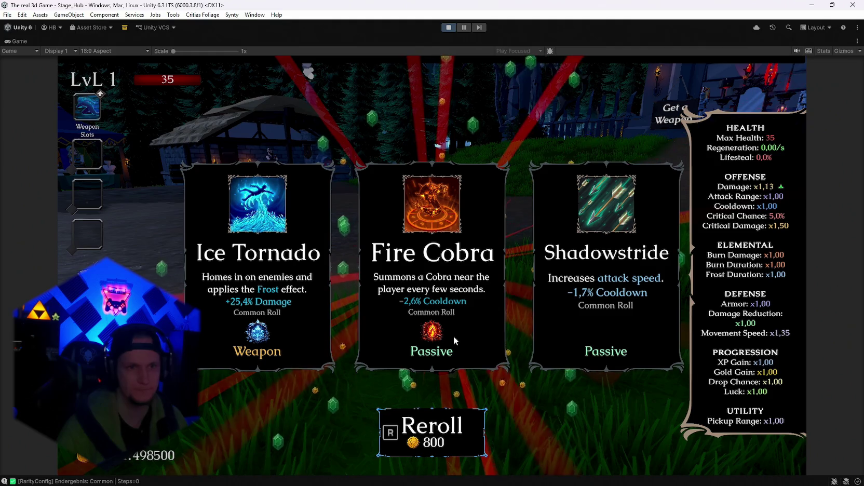
key(r)
key(r)
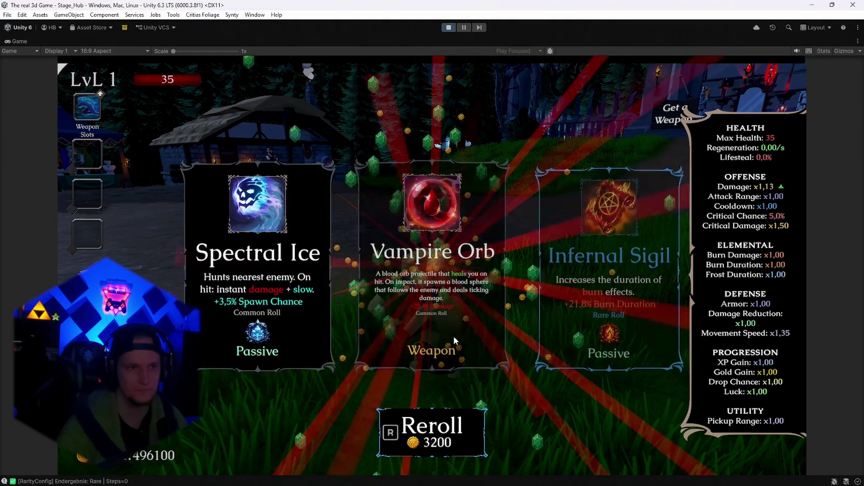
key(r)
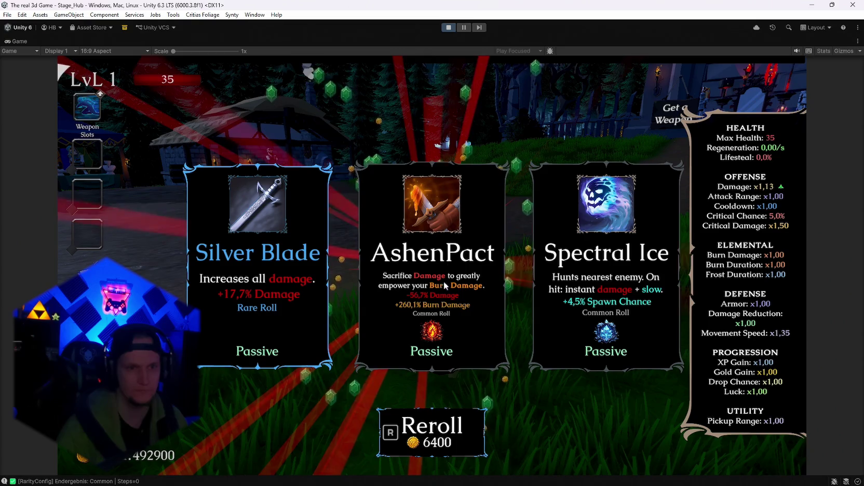
click(440, 286)
key(Escape)
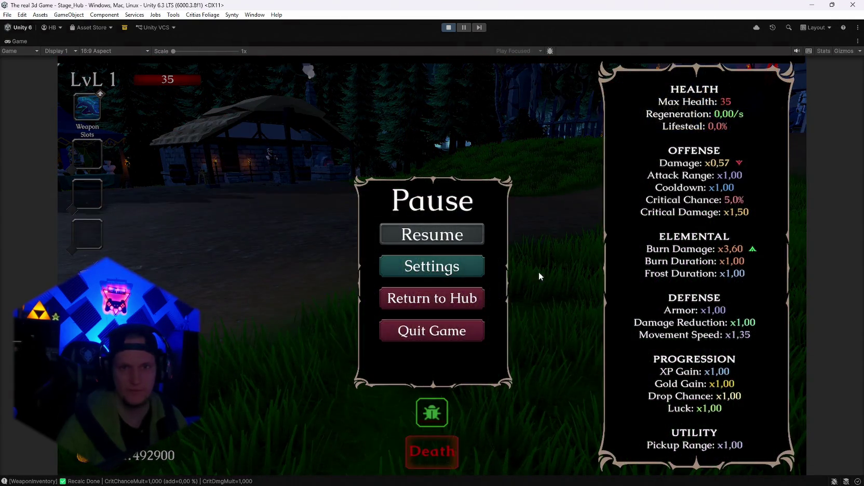
key(Escape)
key(w)
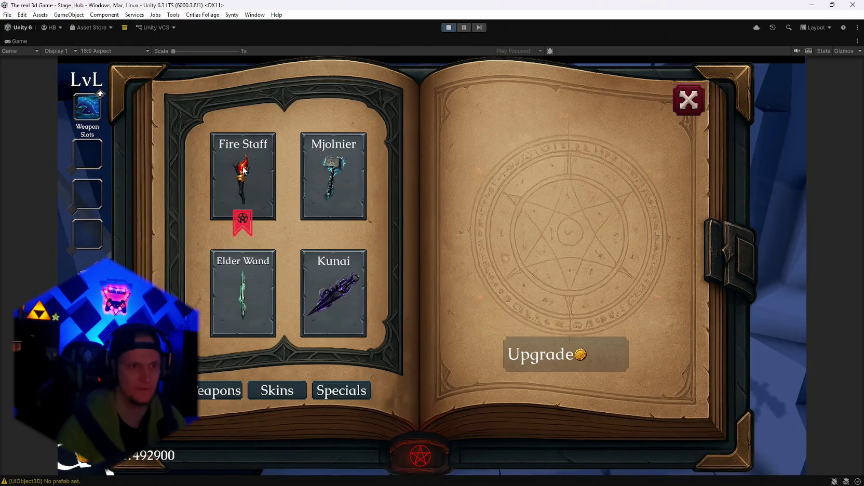
- Equip the Infernal Torch from the weapon book and walk into Start Run for Stage_Forest
click(244, 171)
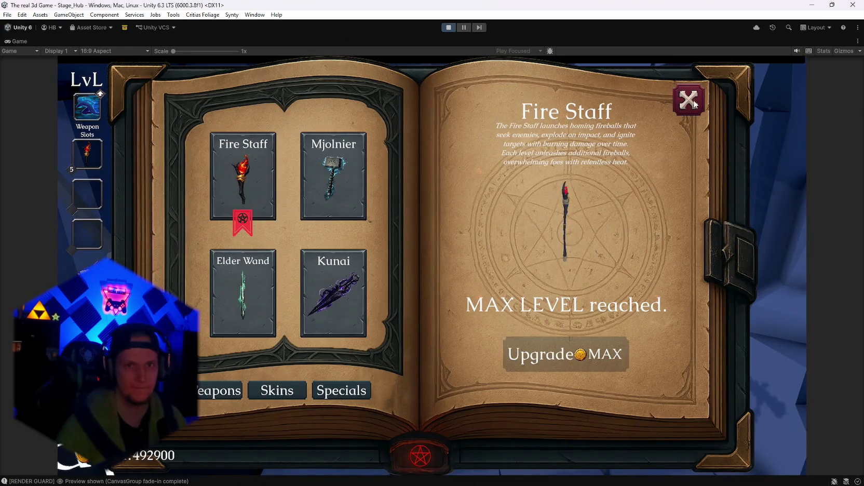
key(e)
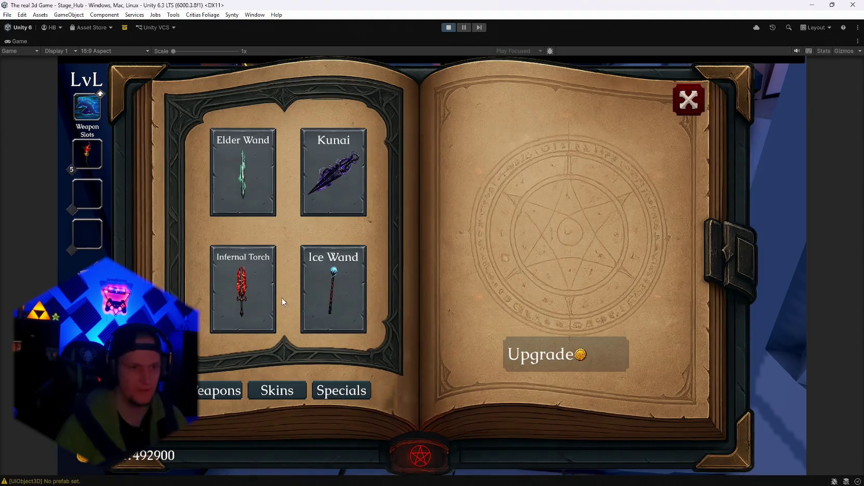
click(240, 291)
key(s)
key(w)
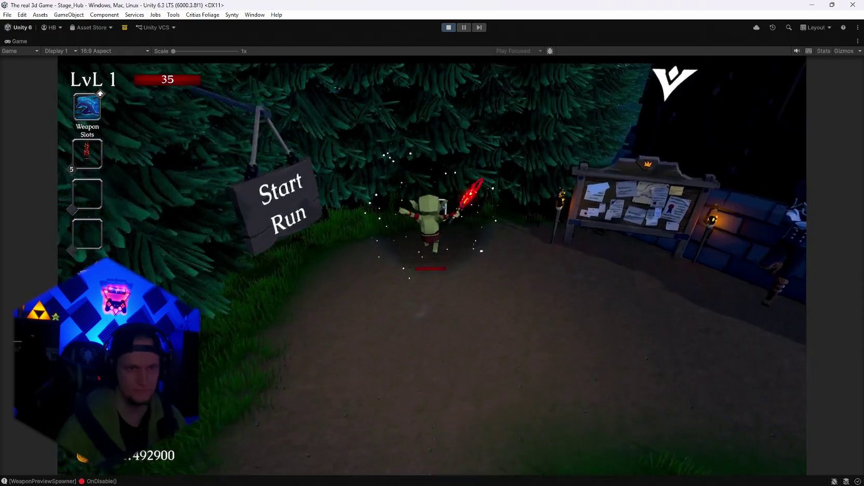
key(e)
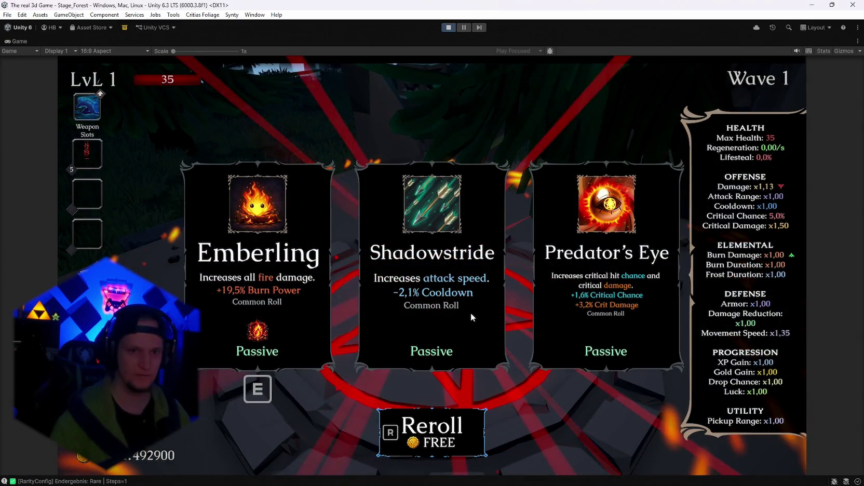
- Reroll the level-up cards several times and take the Blessed Aura passive
key(r)
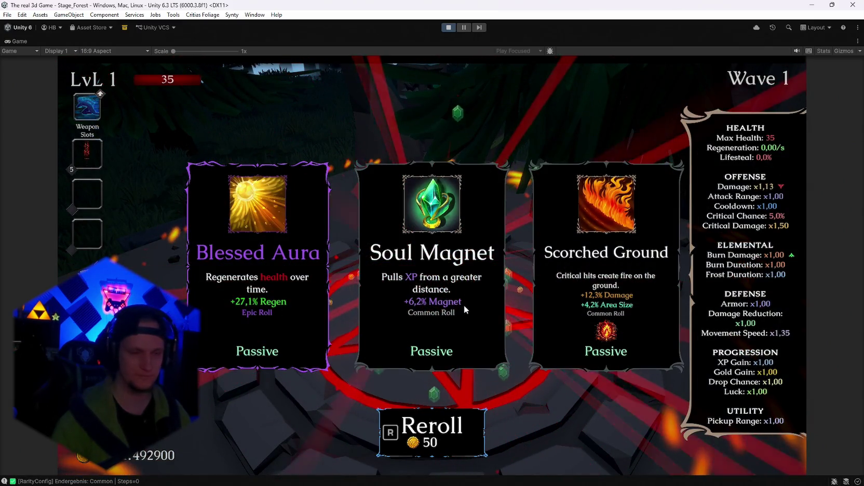
key(r)
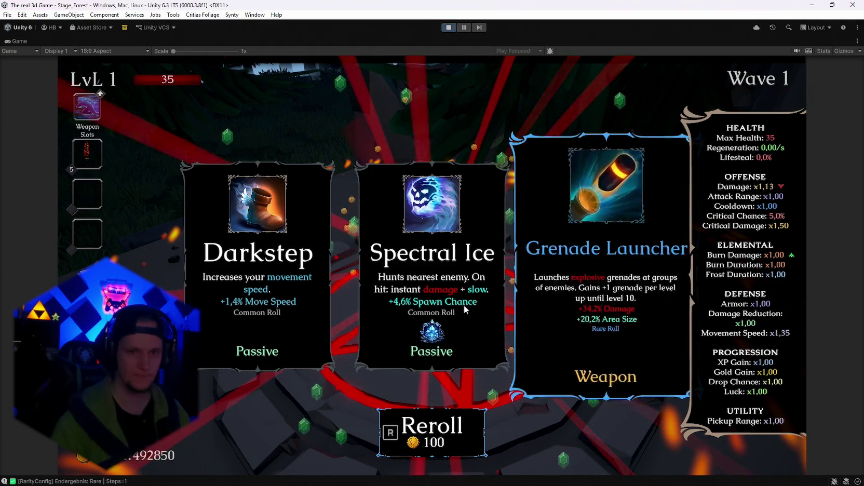
key(r)
key(r)
key(r)
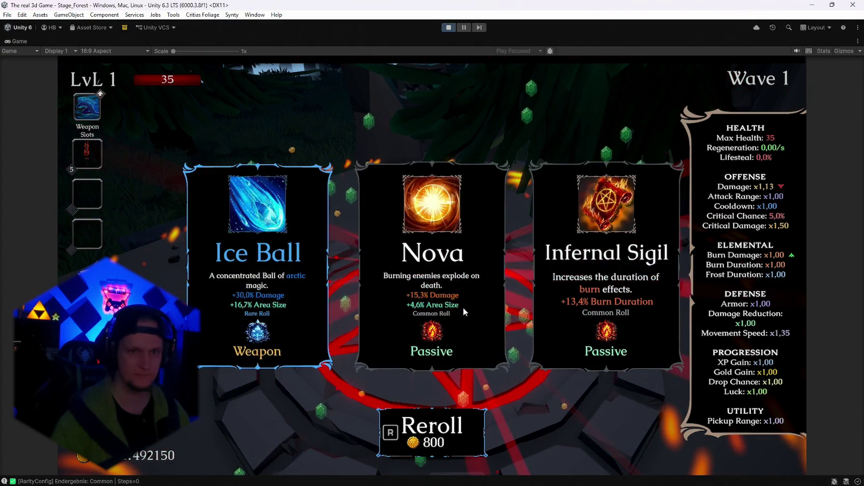
key(r)
key(r)
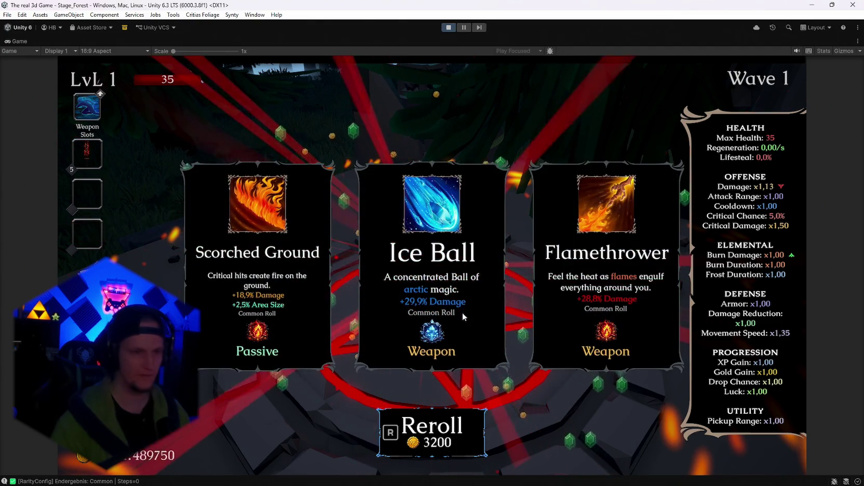
key(r)
key(r)
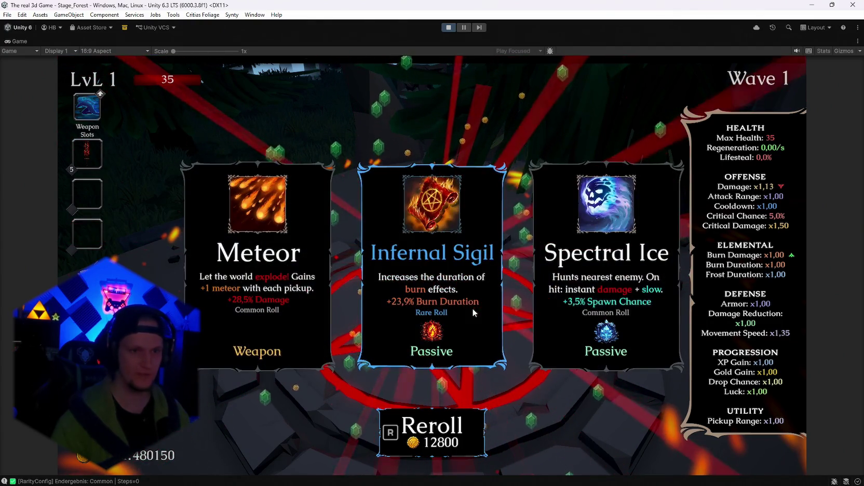
key(r)
key(r)
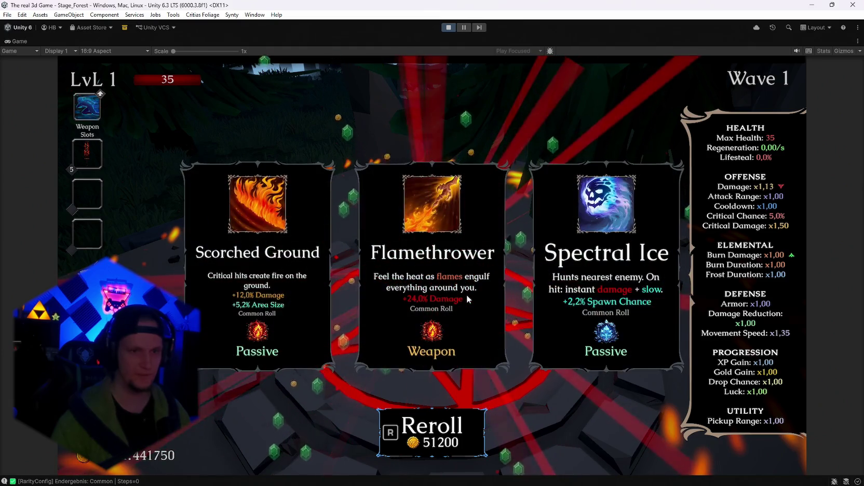
key(r)
key(r)
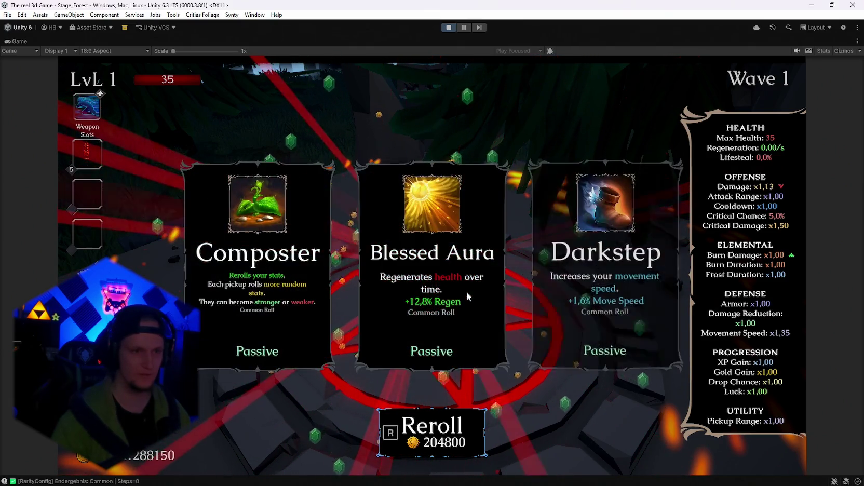
key(r)
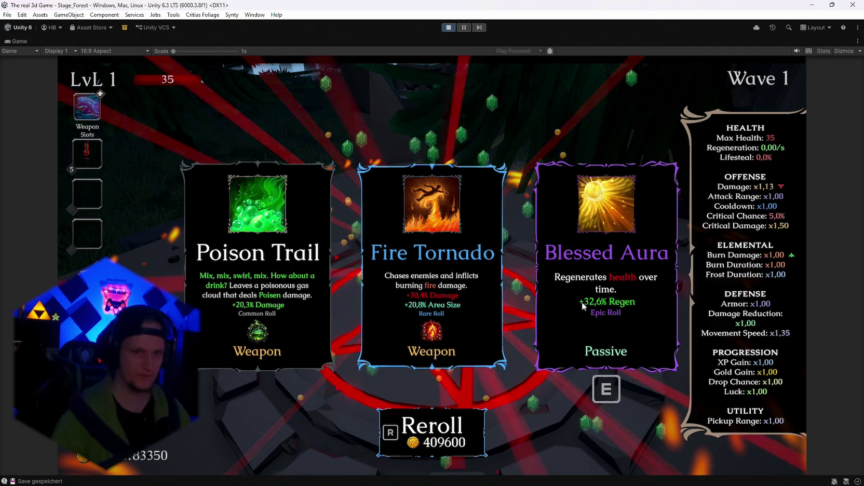
key(e)
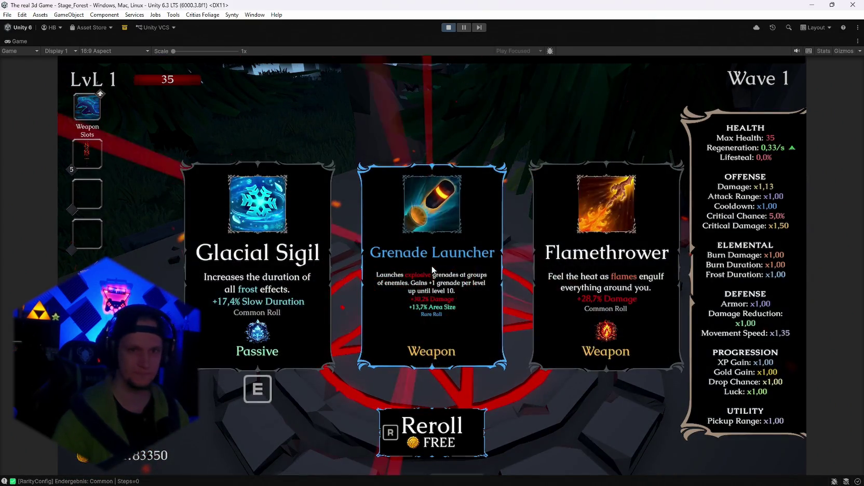
- Reroll to AshenPact, take it, and pause to see Burn Damage x3,67, Damage x0,57
key(r)
key(r)
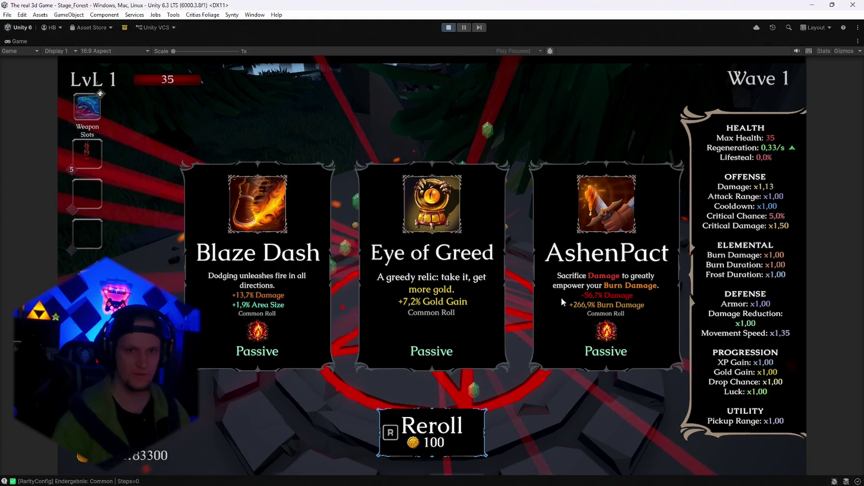
key(e)
key(Escape)
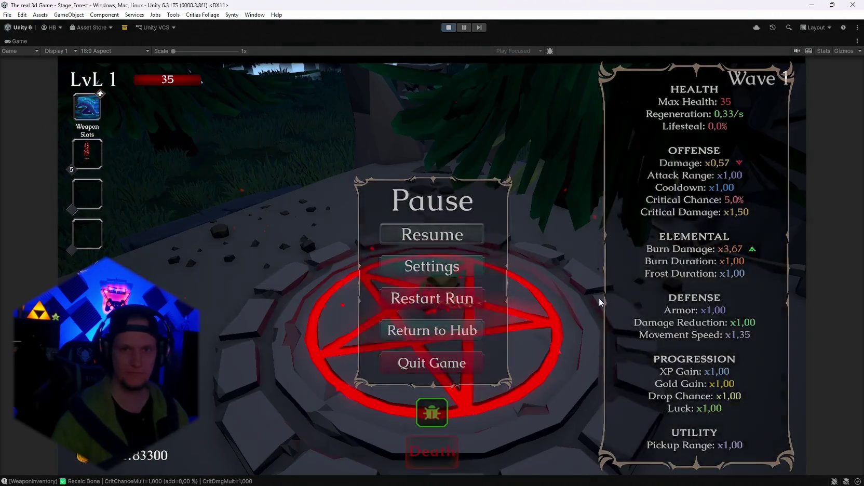
- Resume and move the player off the pentagram across the grass toward the gems
key(Escape)
key(w)
key(w)
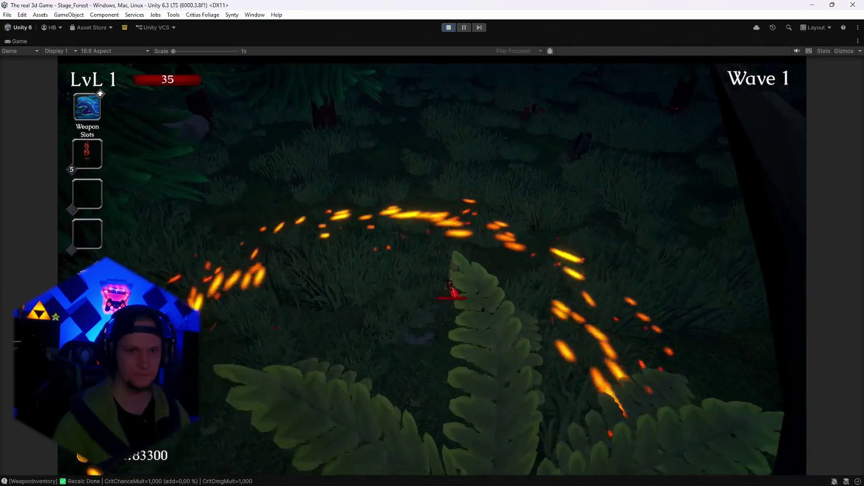
key(w)
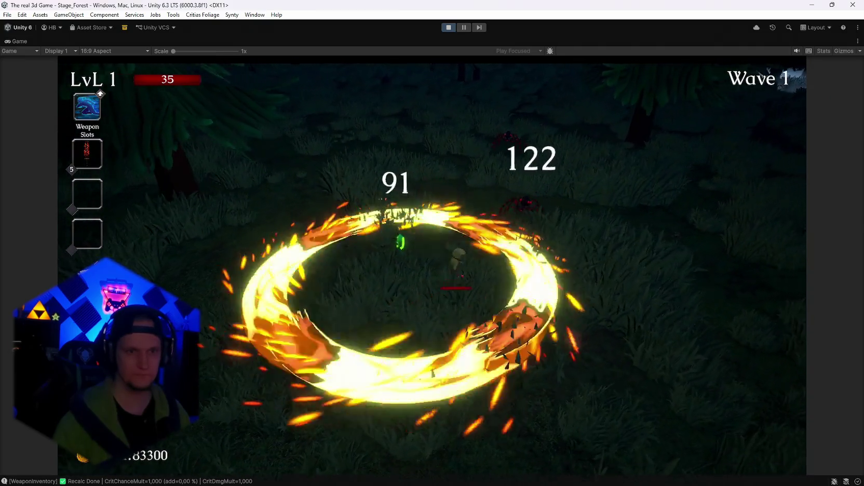
key(w)
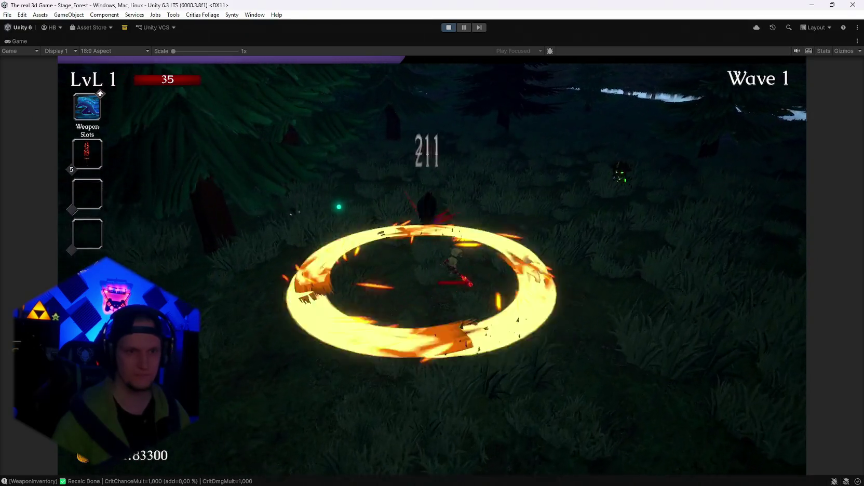
key(w)
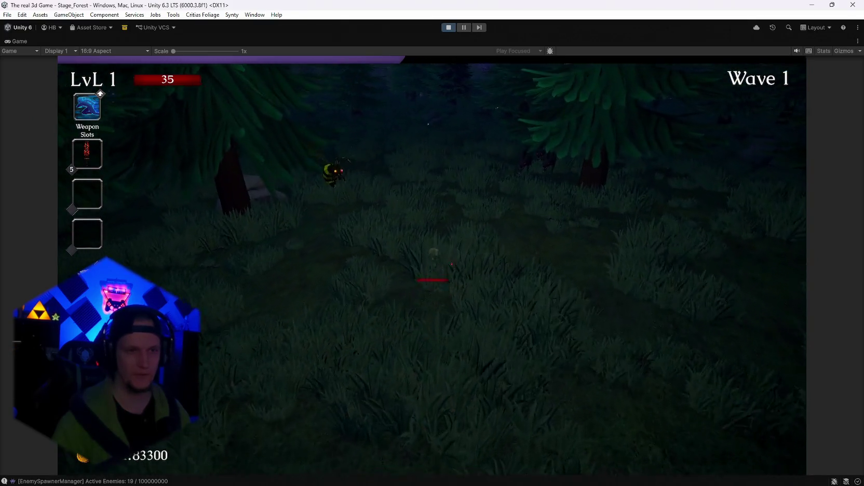
key(w)
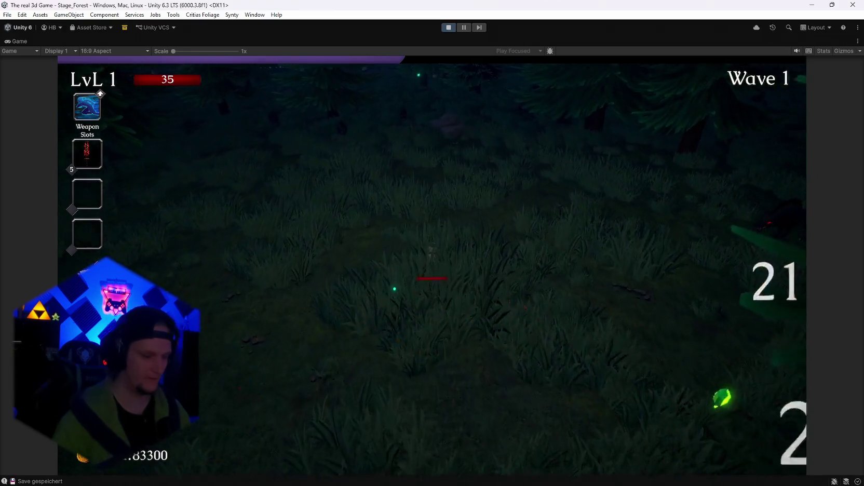
- Reroll the level-up cards a few times and take the Darkstep passive
key(r)
key(r)
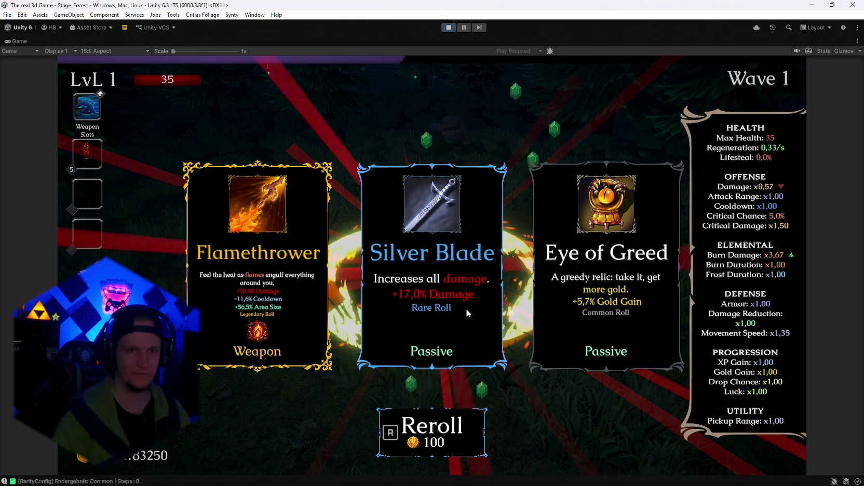
key(r)
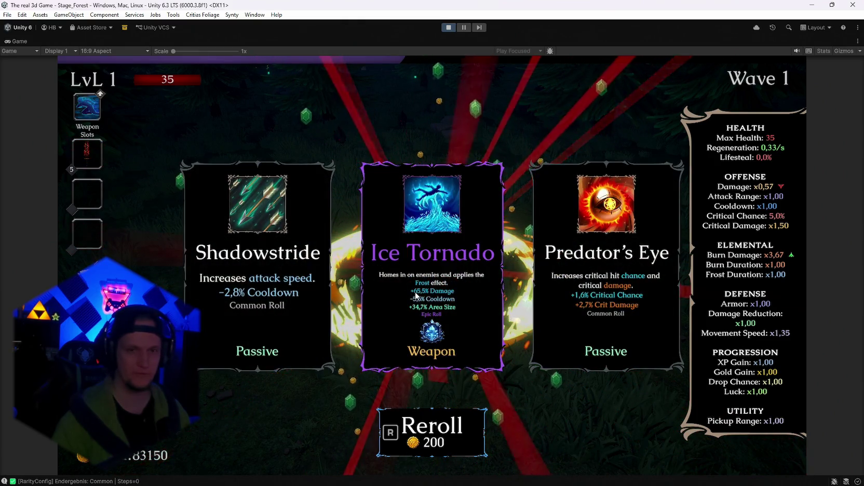
key(r)
key(r)
key(r)
key(r)
key(r)
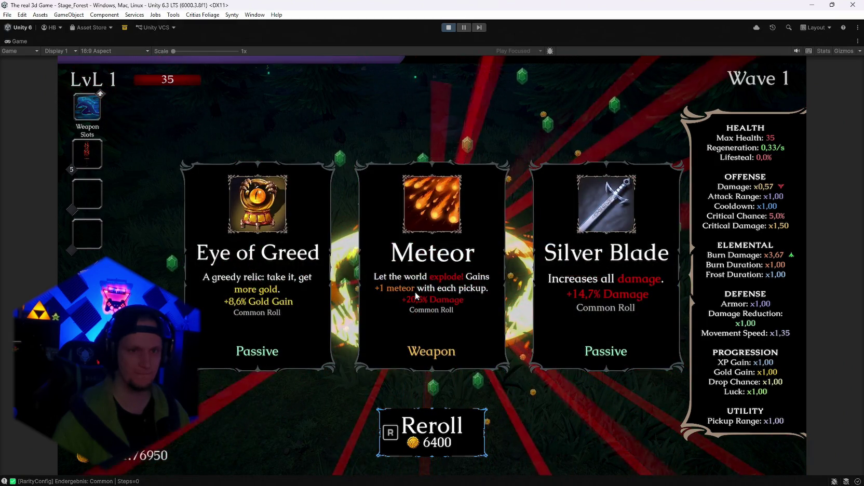
key(r)
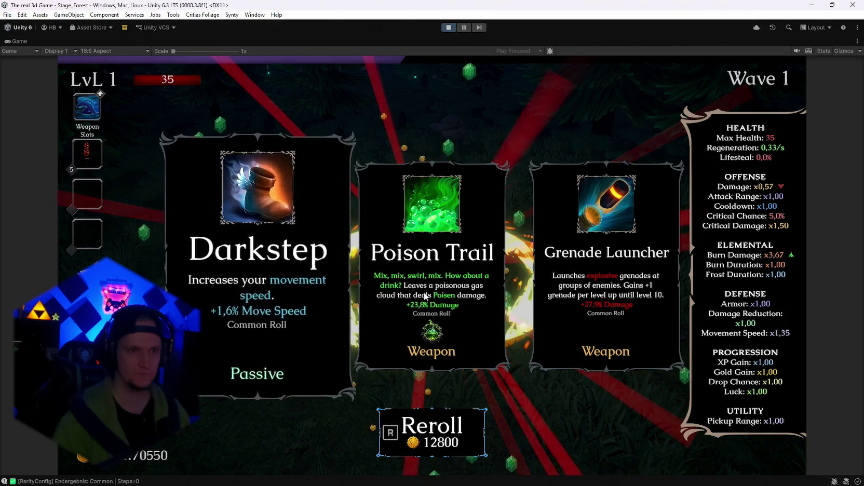
key(r)
key(r)
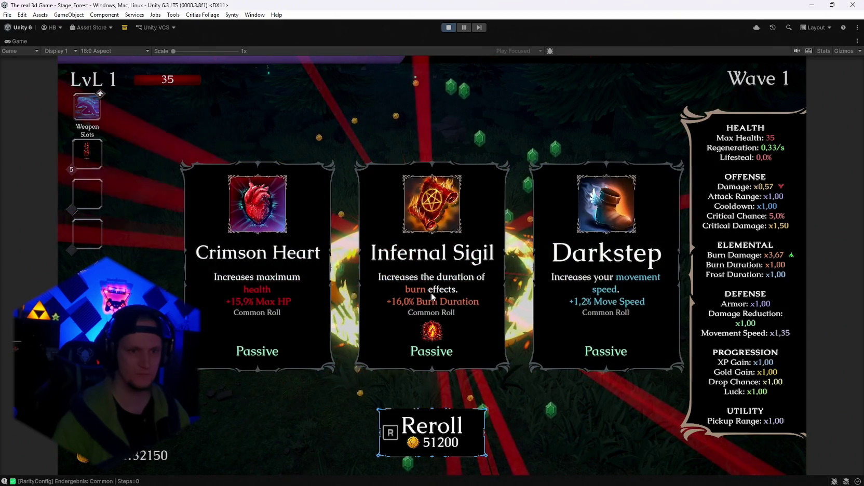
click(565, 285)
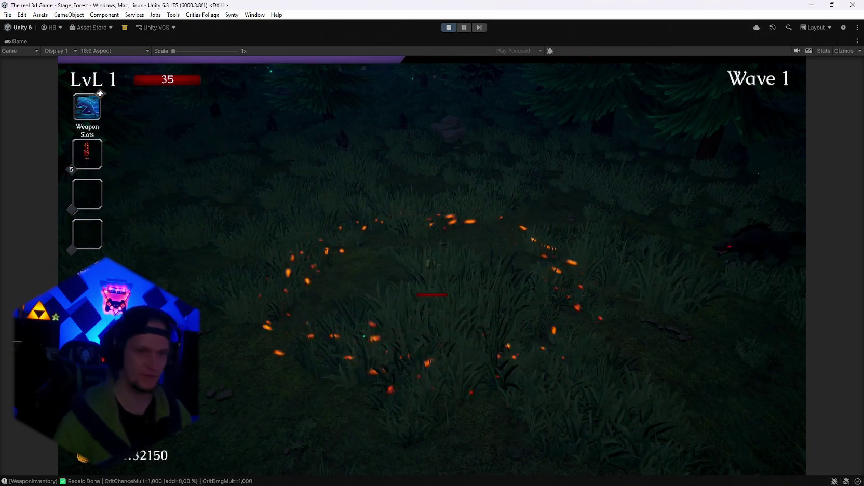
- Reroll until AshenPact appears, take it again, and pause to check Burn Damage x6,37
key(r)
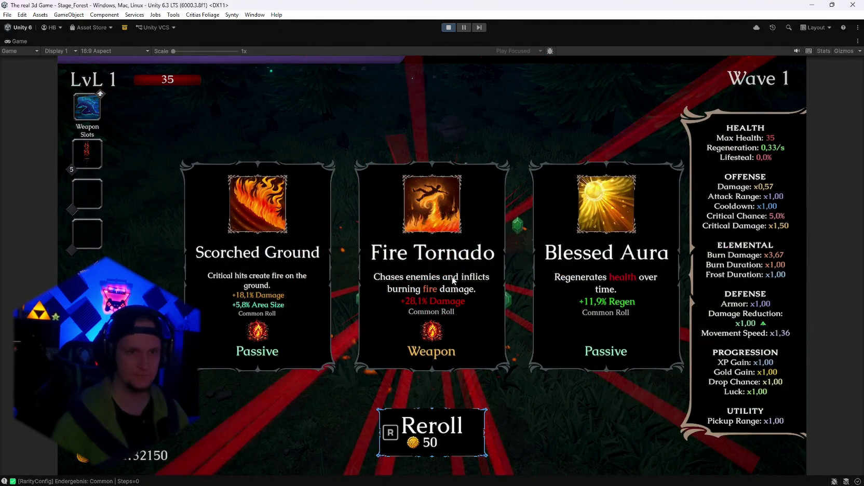
key(r)
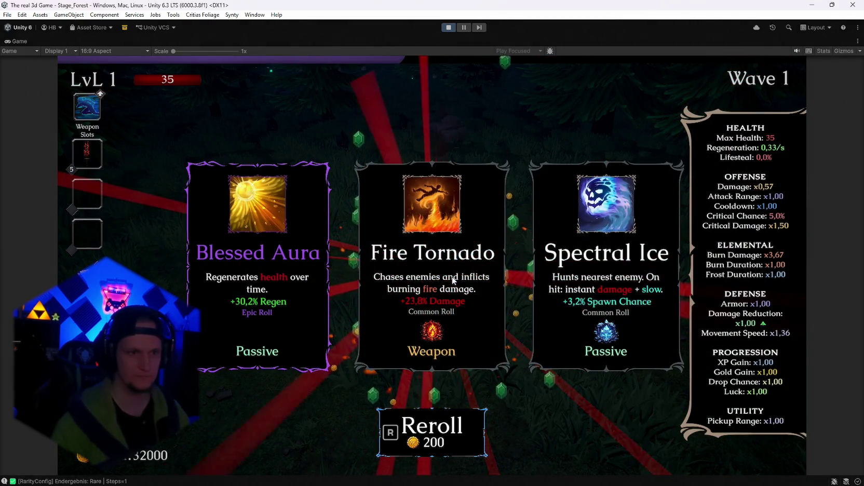
key(r)
key(r)
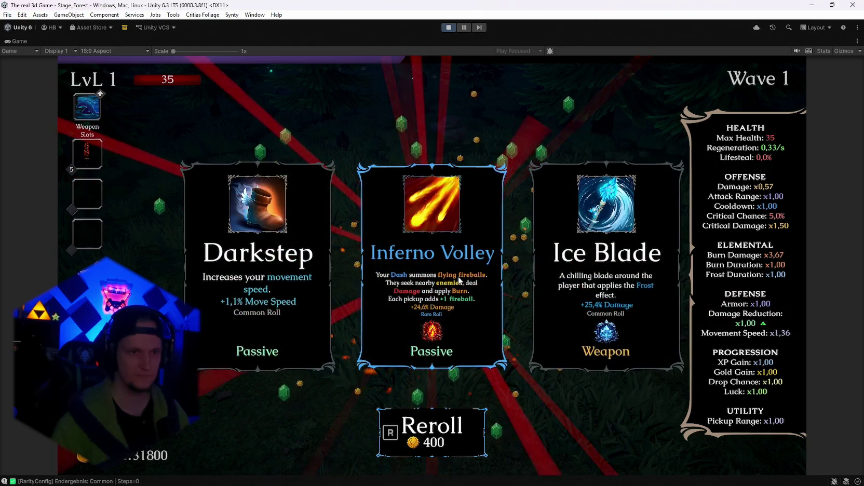
key(r)
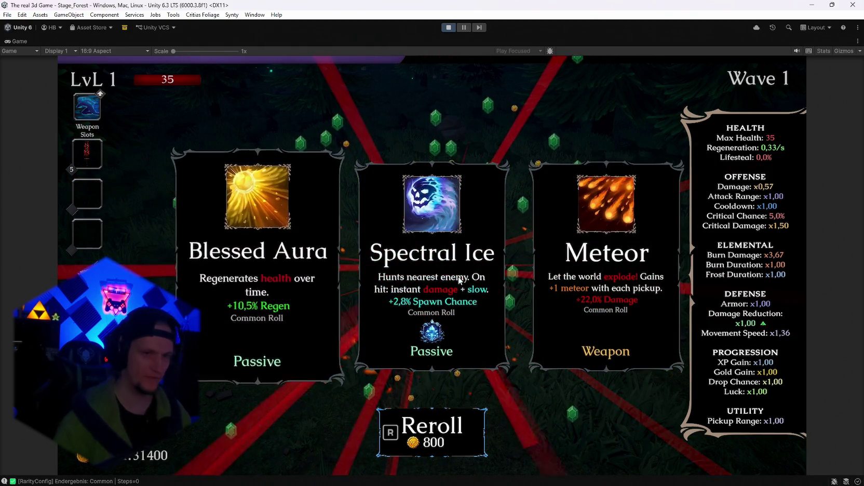
key(r)
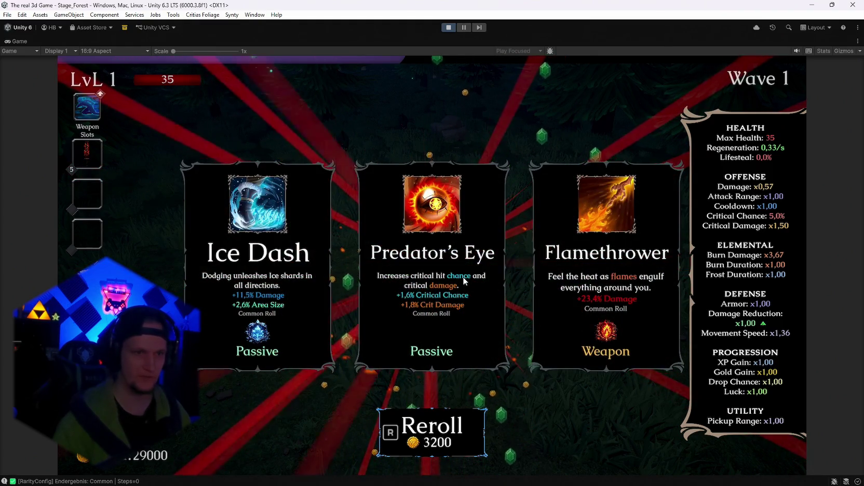
key(r)
key(r)
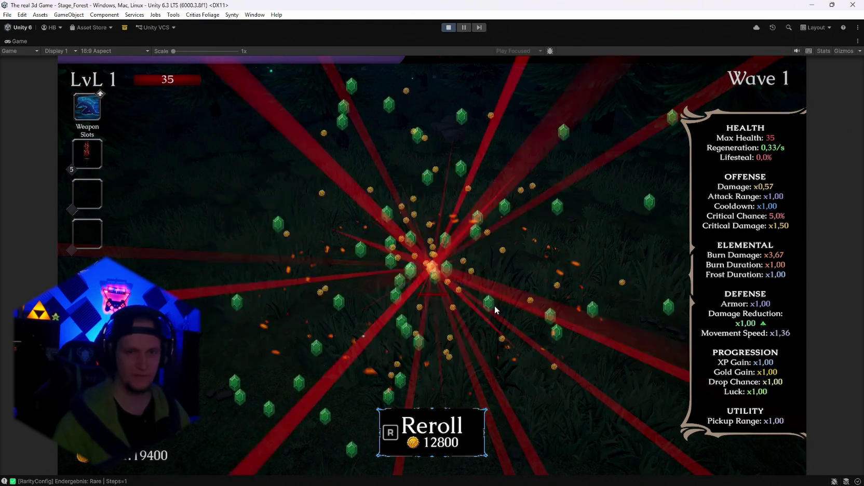
key(r)
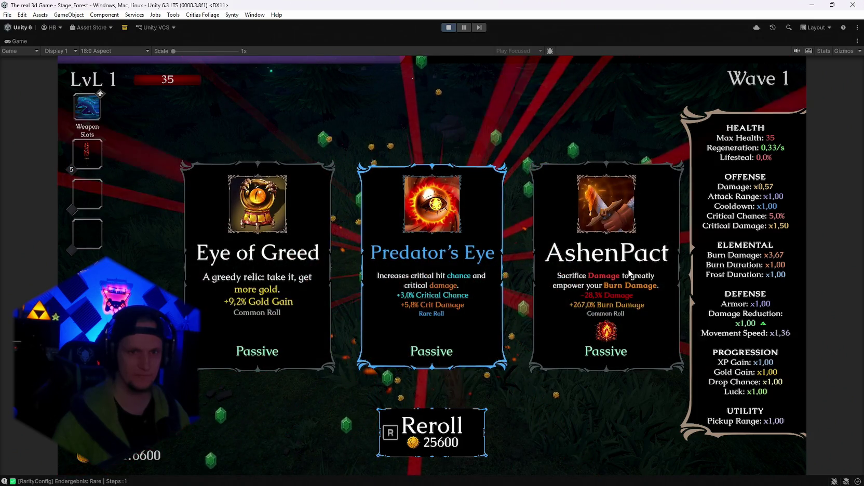
click(593, 275)
key(Escape)
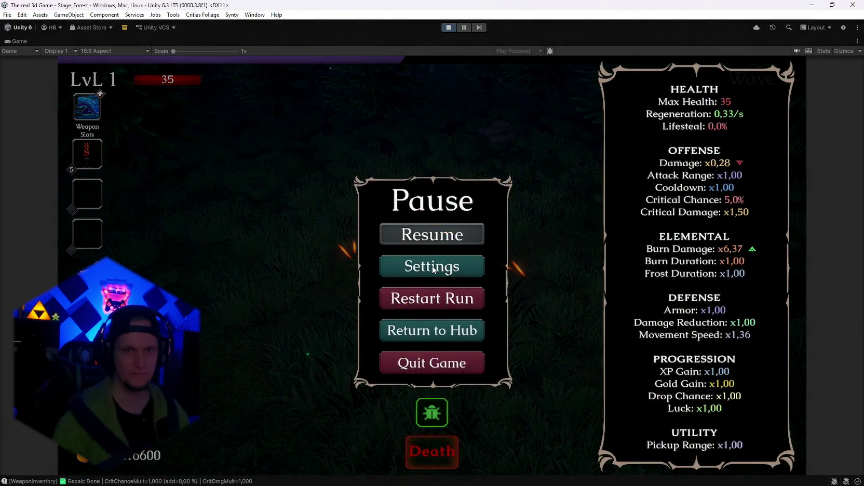
- Resume, take an upgrade card, and move the character past the altar through the forest
key(Escape)
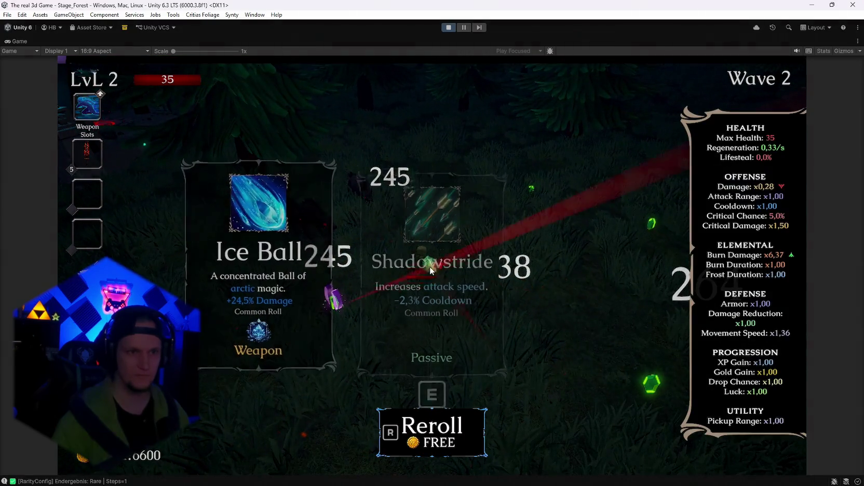
click(591, 301)
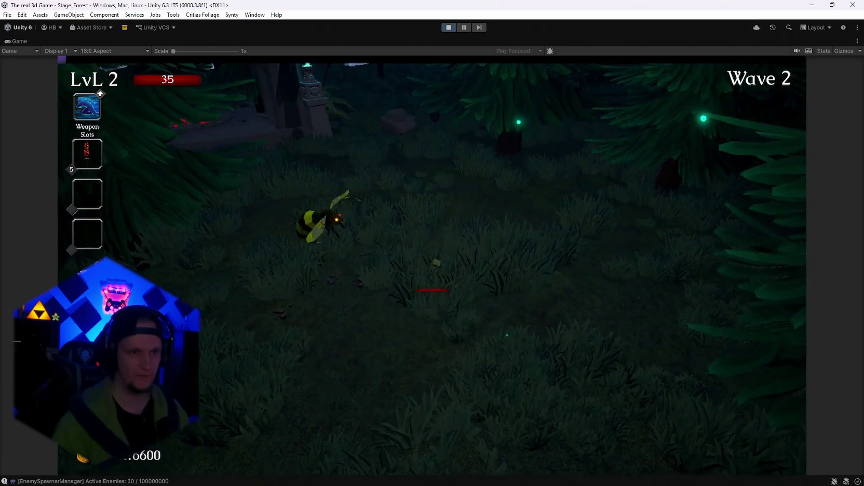
key(w)
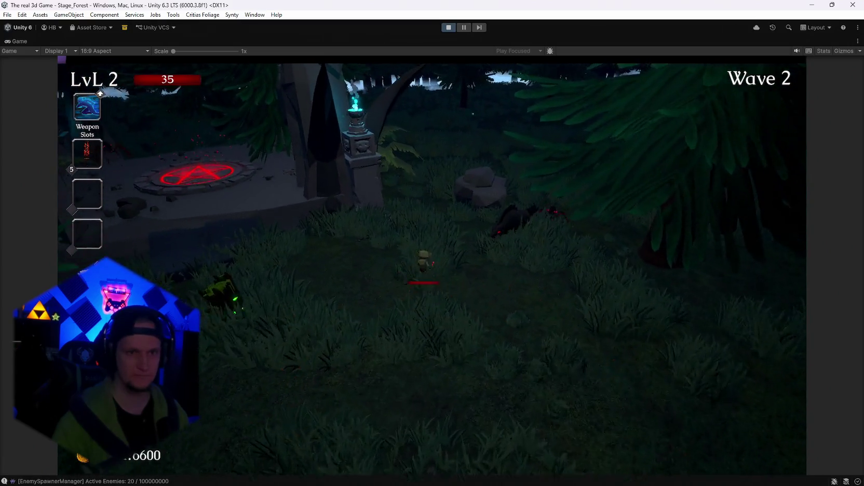
key(a)
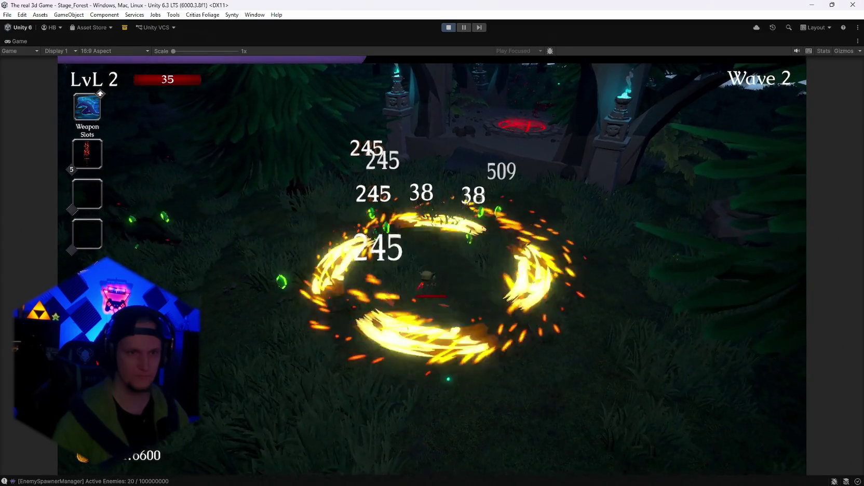
key(d)
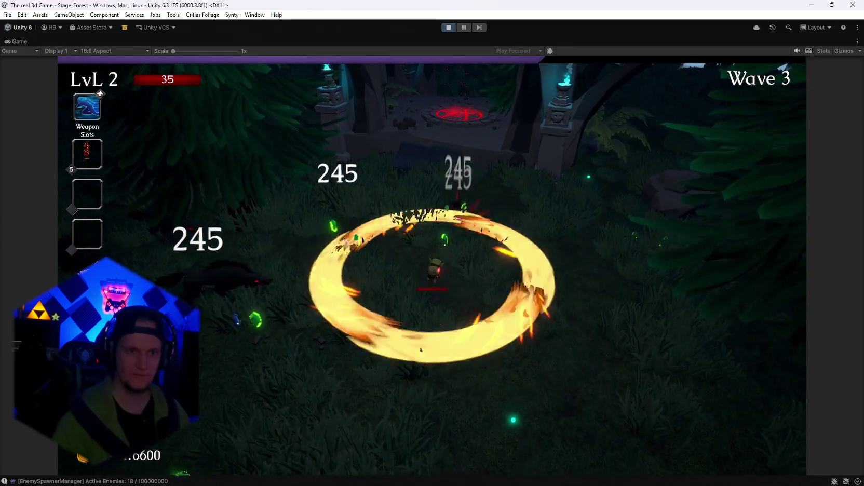
key(d)
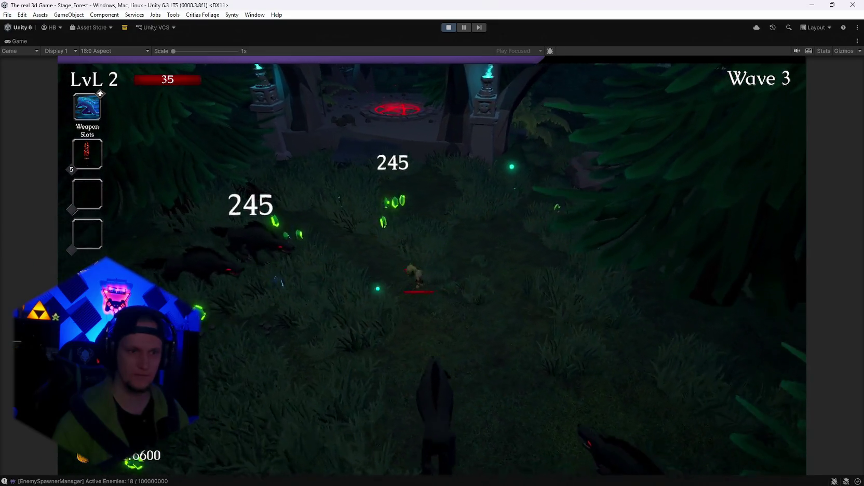
key(d)
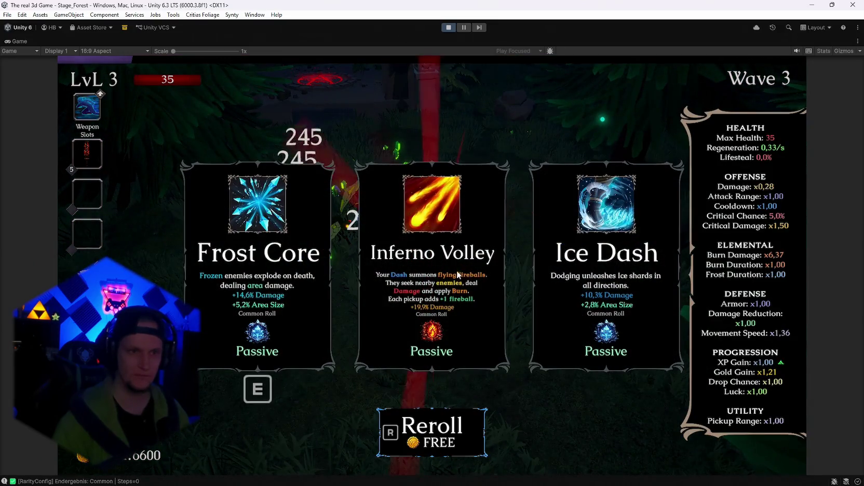
- Take Inferno Volley and Ice Dash, dash to release ice shards, and pick another upgrade
key(d)
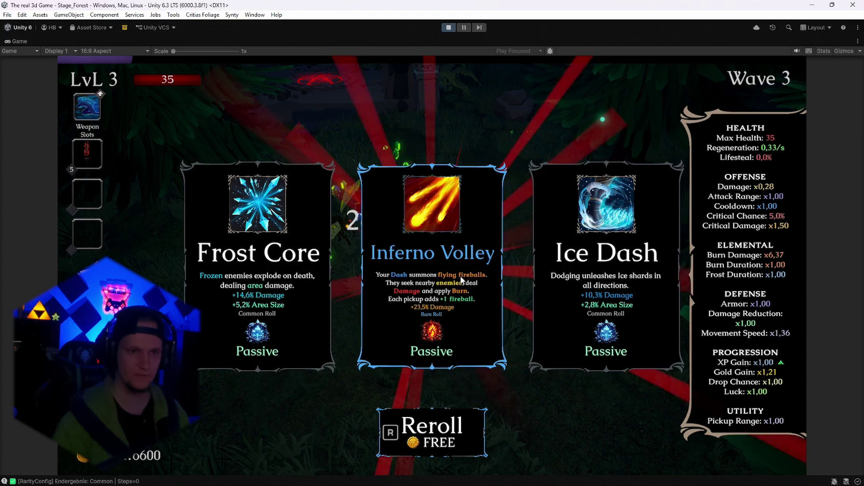
key(e)
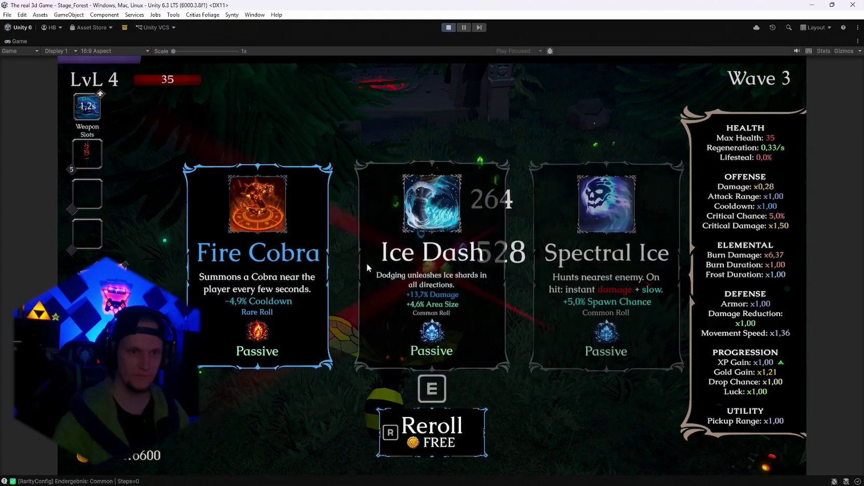
click(429, 273)
key(s)
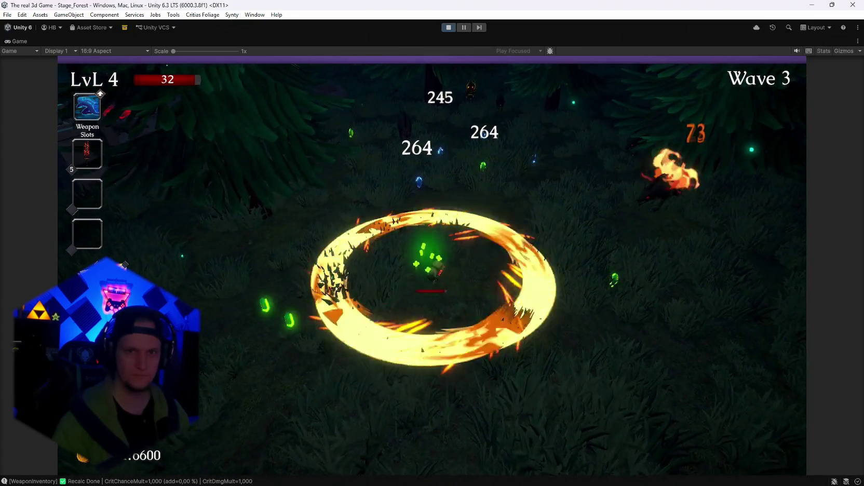
key(space)
key(d)
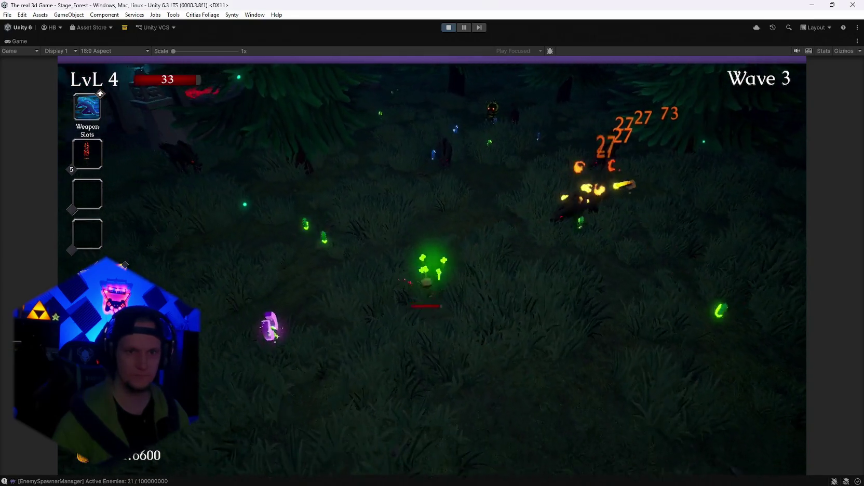
key(s)
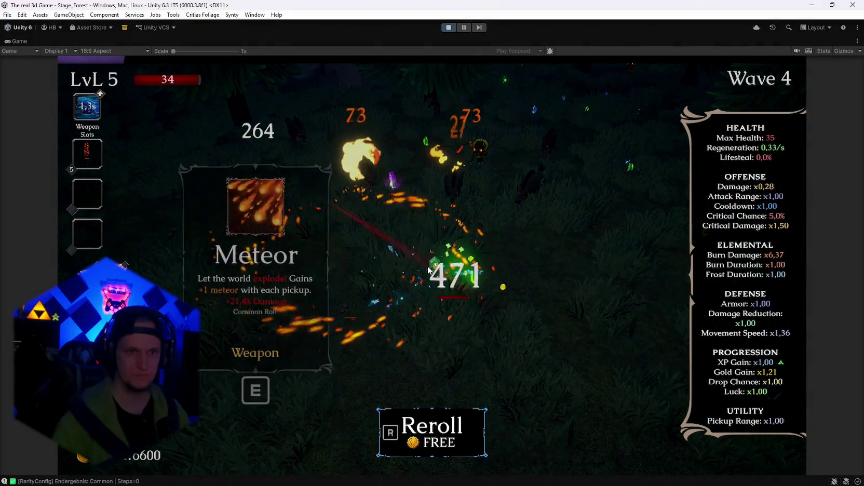
click(598, 294)
- Dodge through the horde and confirm the next level-up upgrade
key(d)
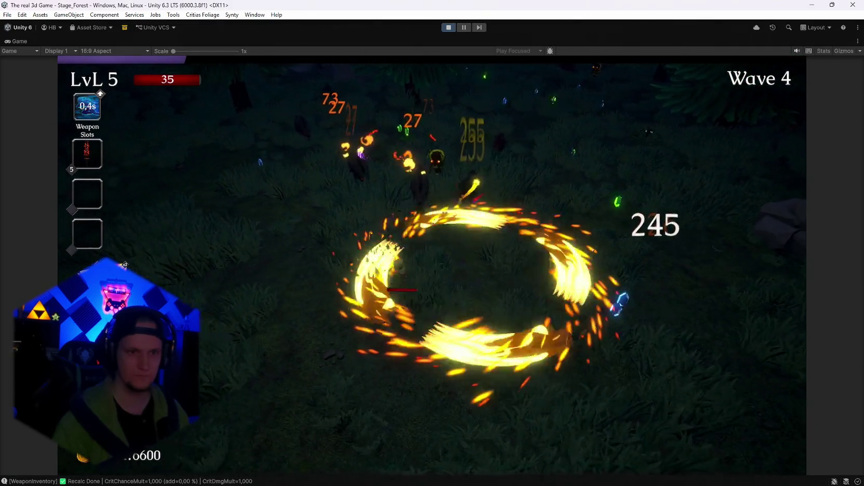
key(w)
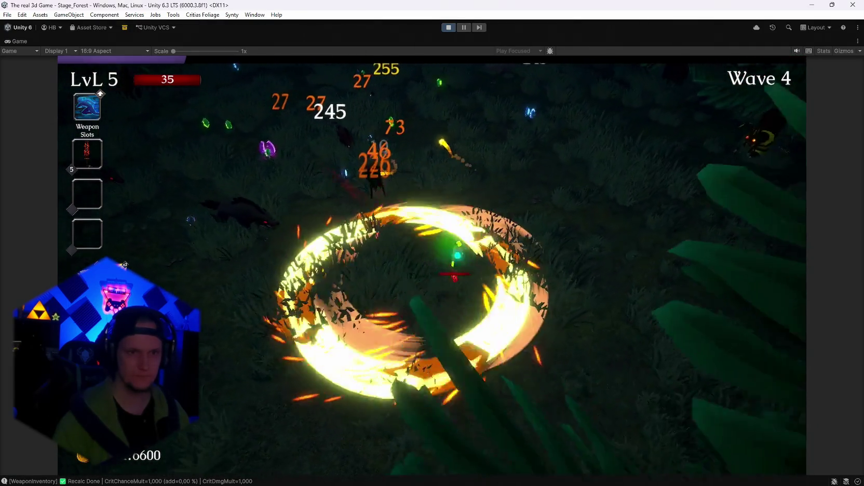
key(w)
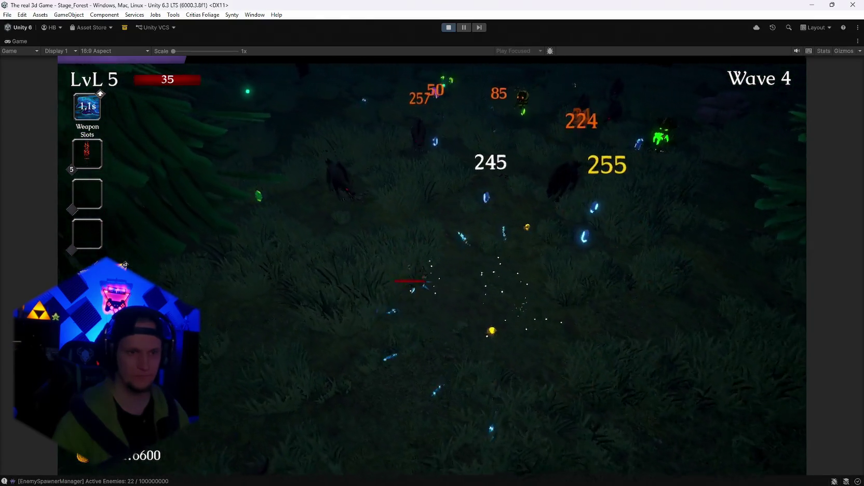
key(s)
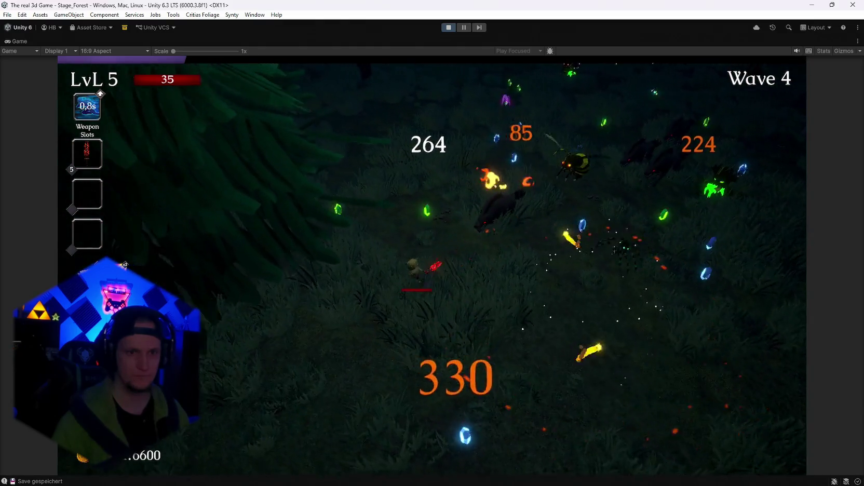
key(d)
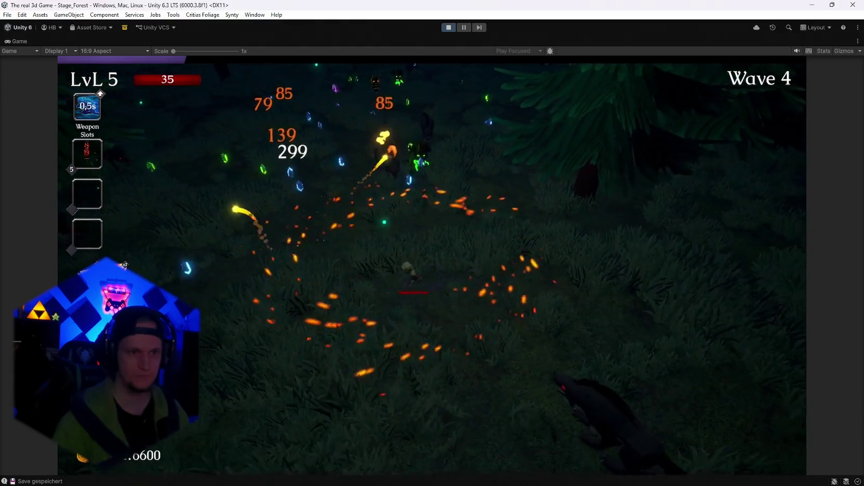
key(s)
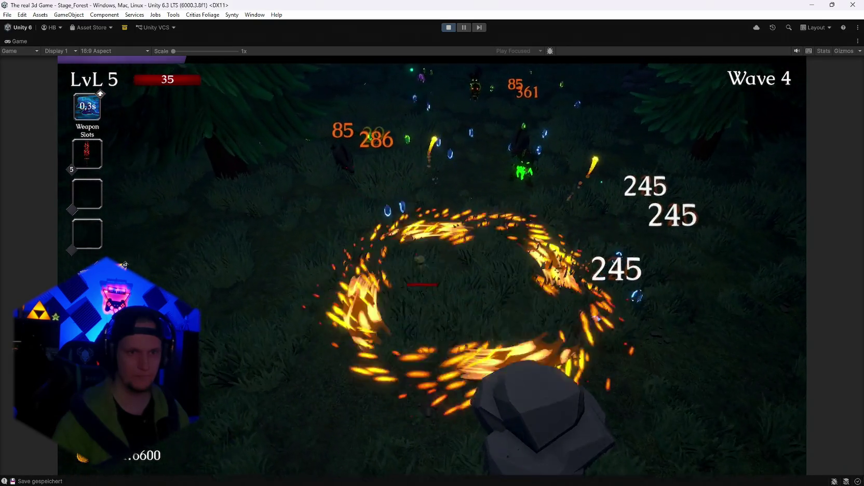
key(d)
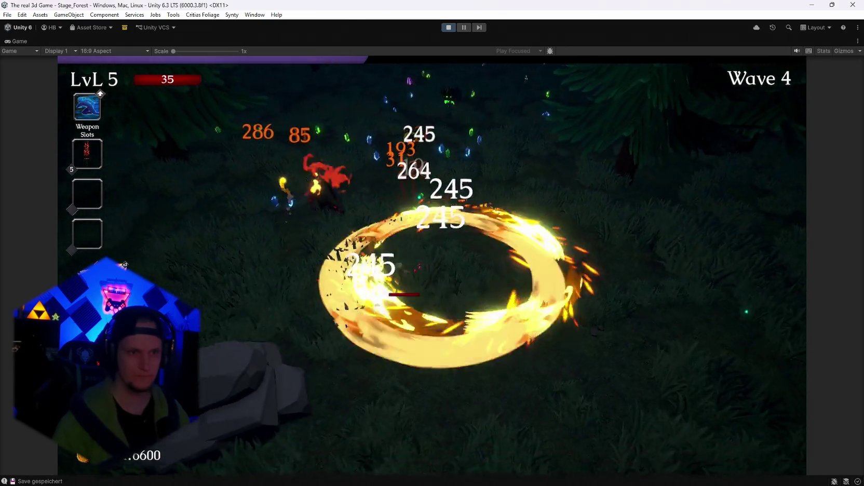
key(a)
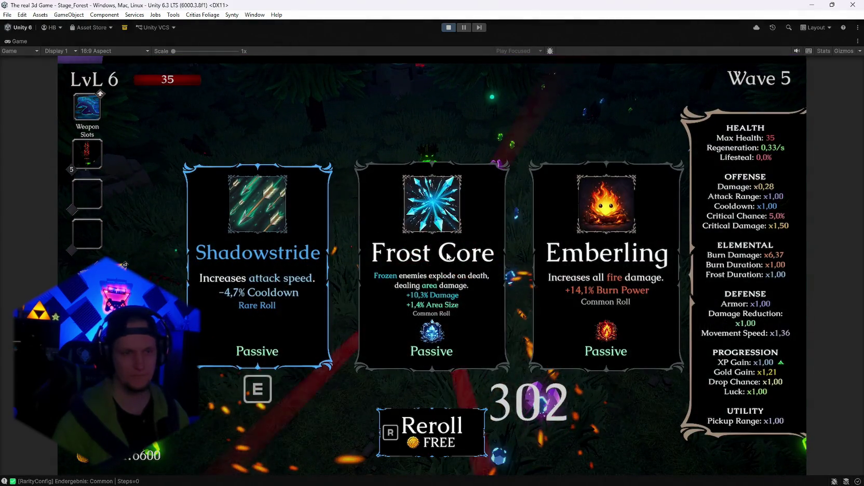
key(e)
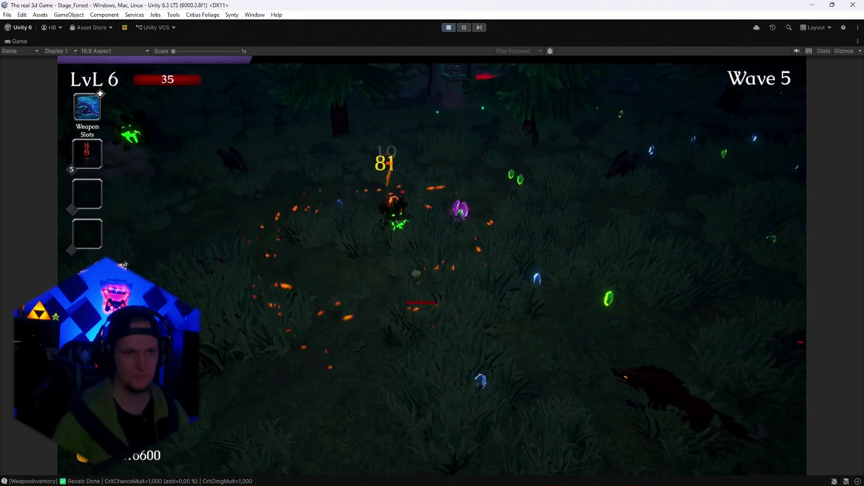
- Move toward the trees and pause at level 6, Wave 5, with Burn Damage x1,14
key(d)
key(s)
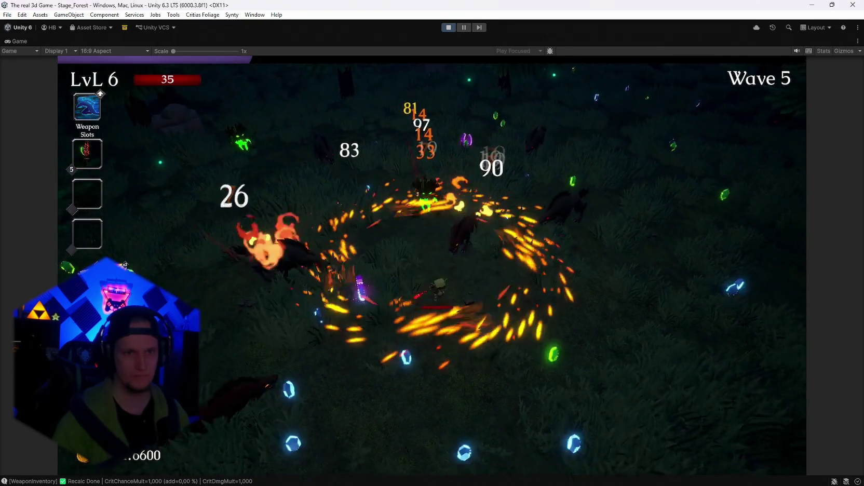
key(d)
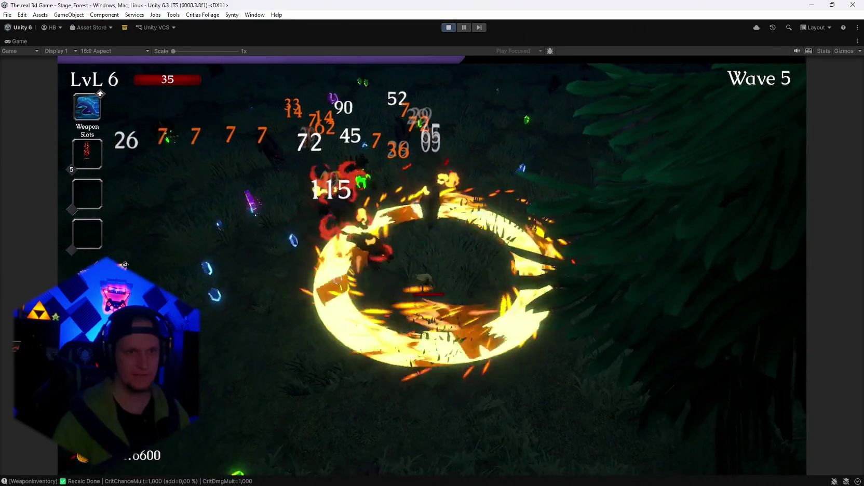
key(Escape)
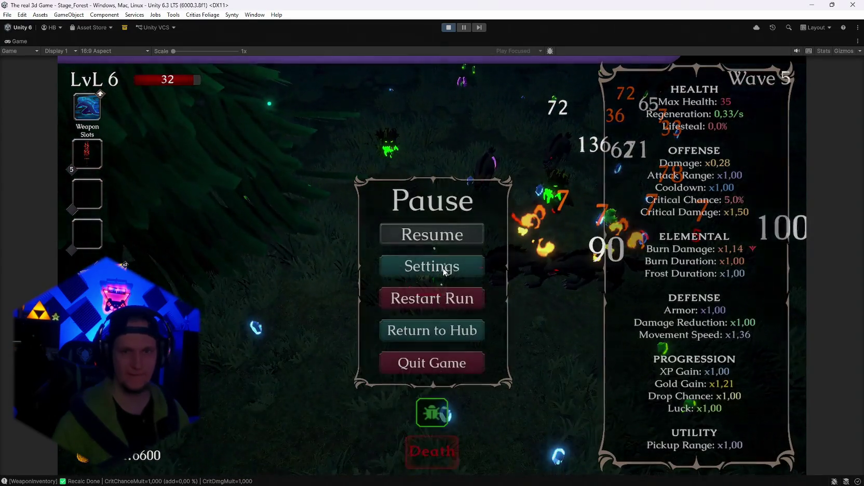
- Resume, pick the level-7 upgrade card, and keep moving the character around the map
key(Escape)
key(Escape)
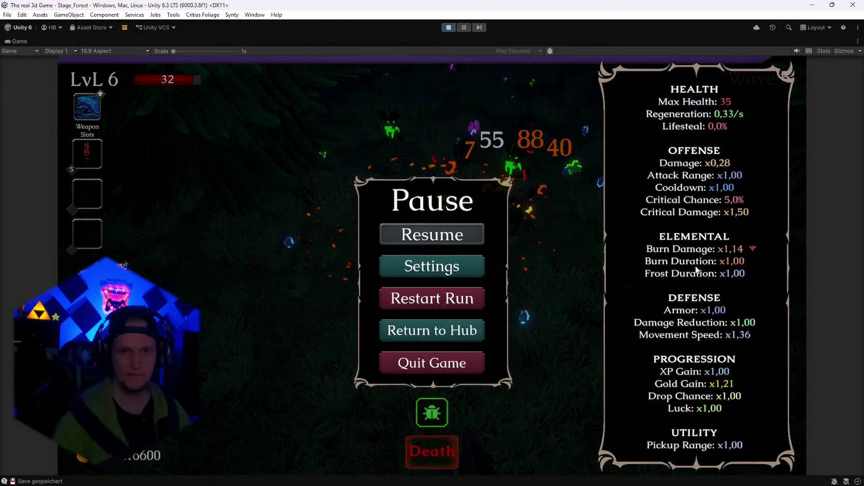
key(Escape)
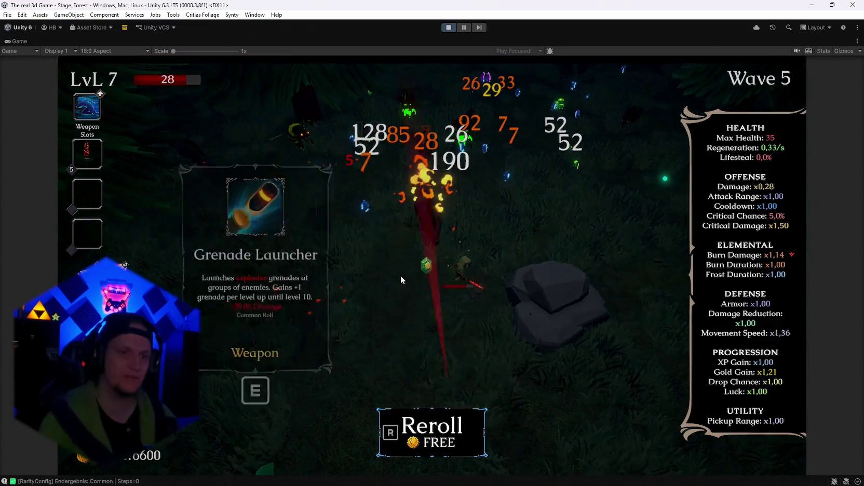
click(422, 297)
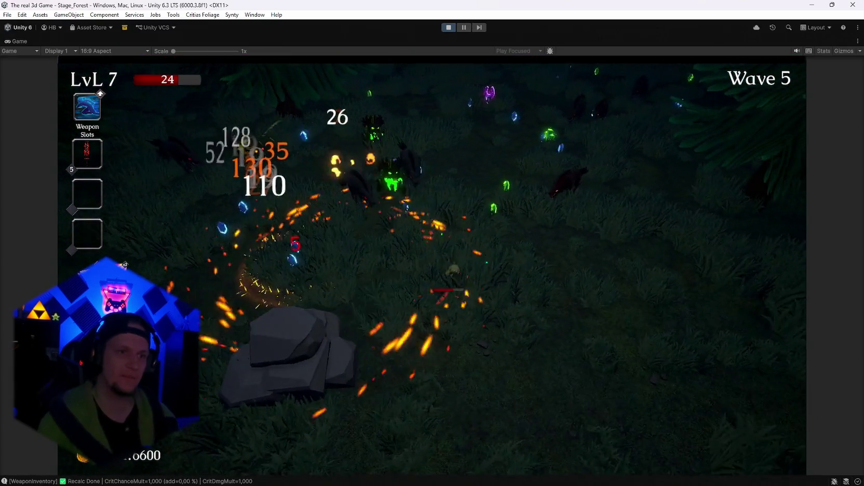
key(s)
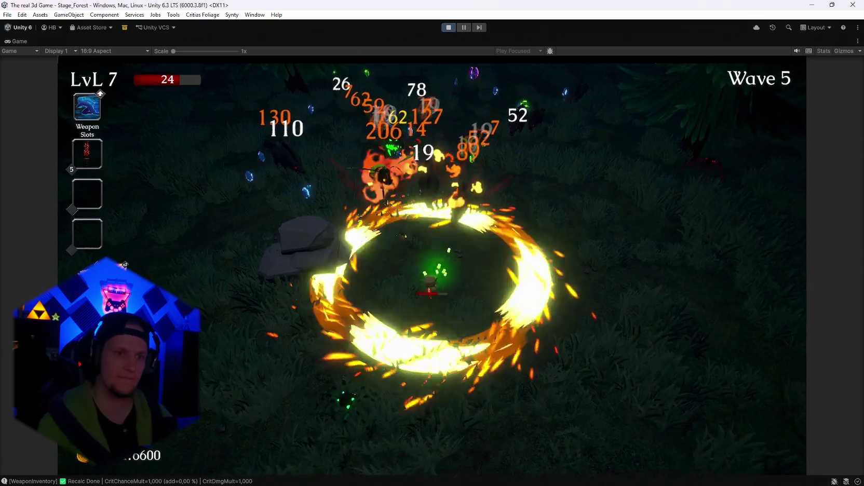
key(d)
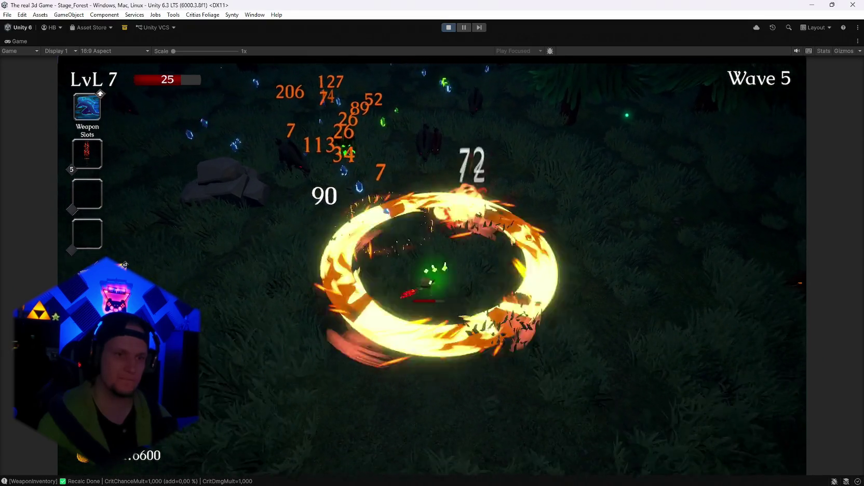
key(s)
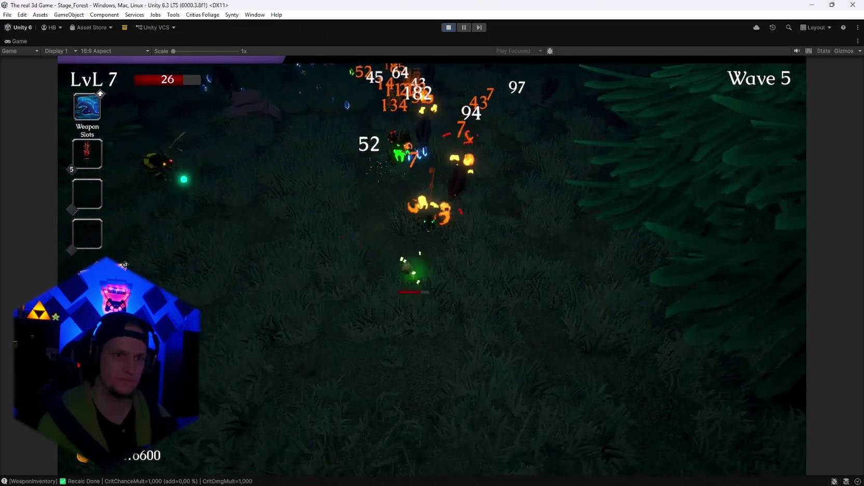
key(a)
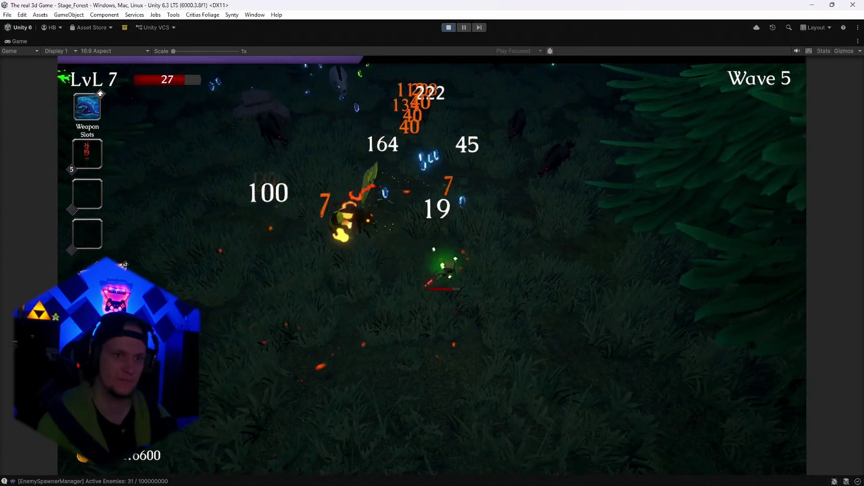
- Pause at Wave 6 and stop Play mode with Ctrl+P
key(Escape)
key(Escape)
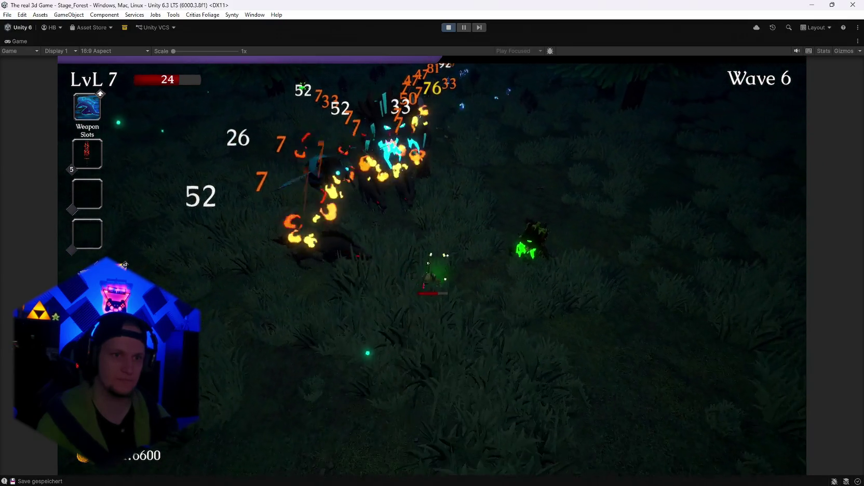
key(Escape)
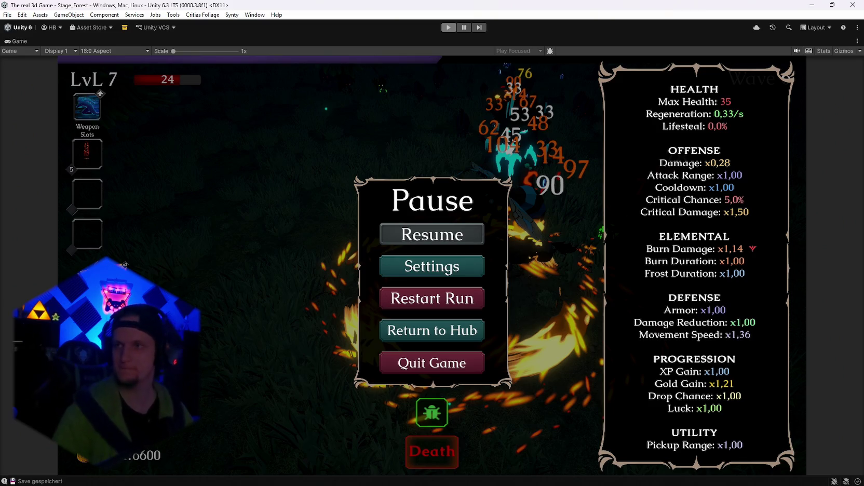
key(ctrl+p)
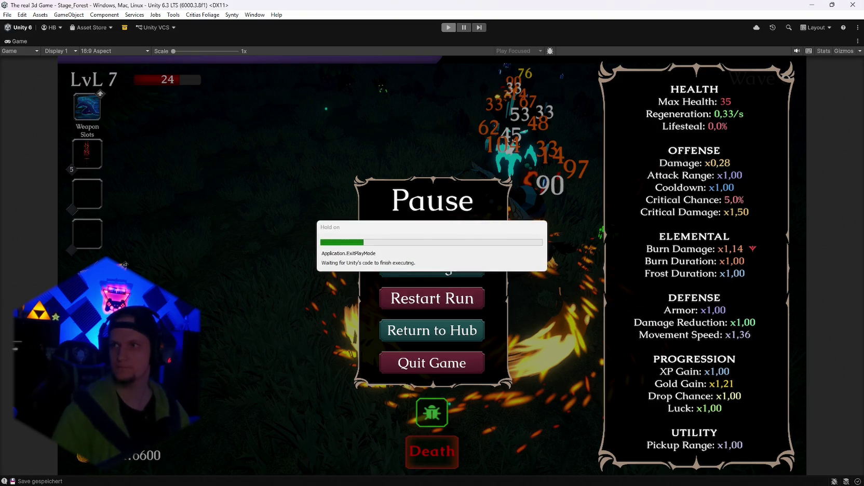